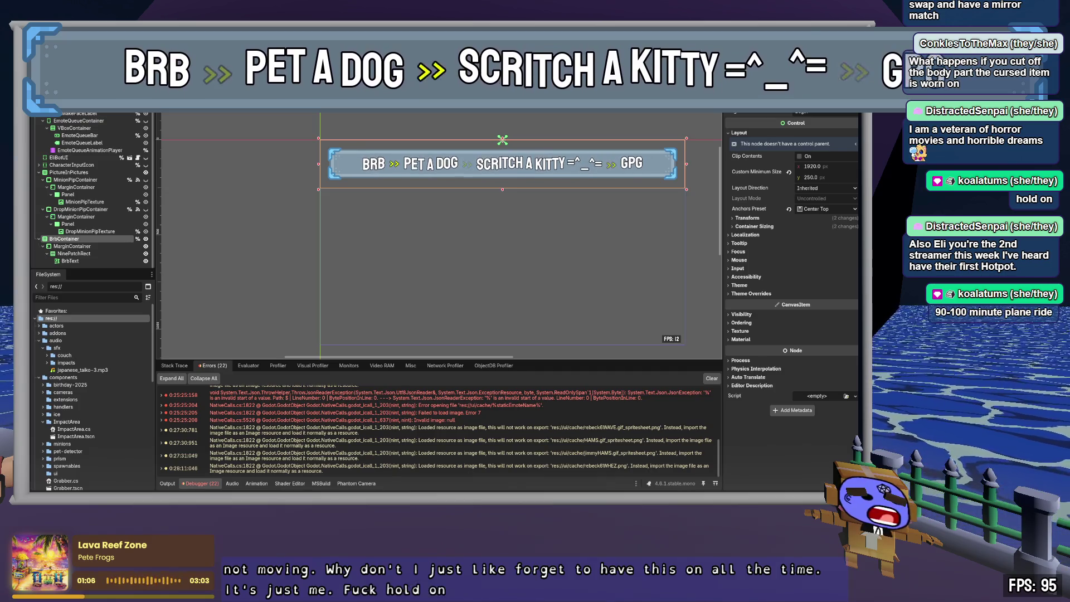
- Set the container's Custom Minimum Size x to 1000, then 0 (y stays 250), and switch to the browser
left_click(814, 468)
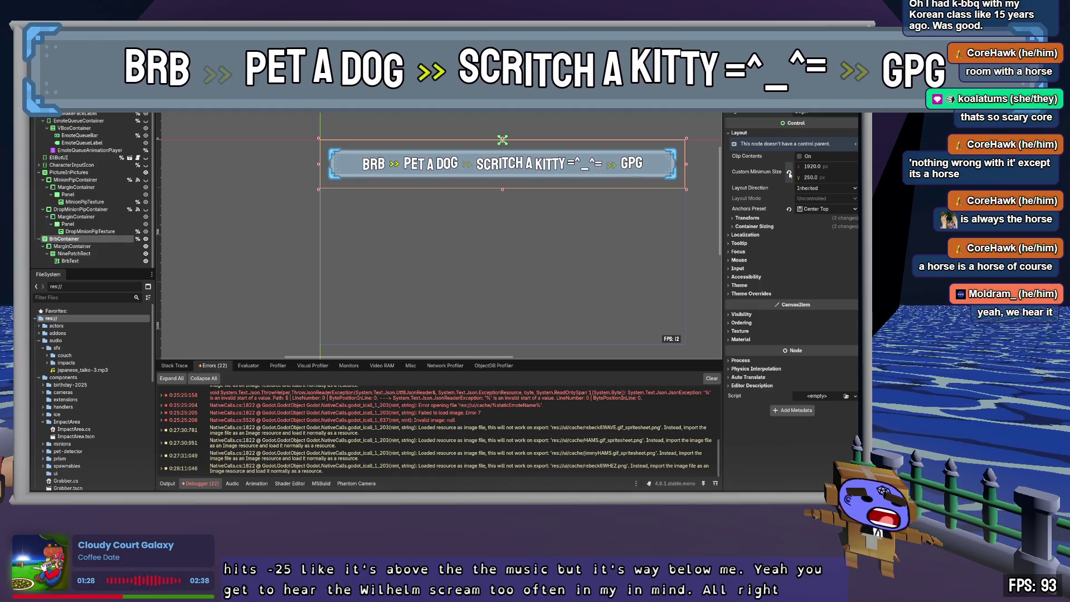
left_click(841, 167)
type("1")
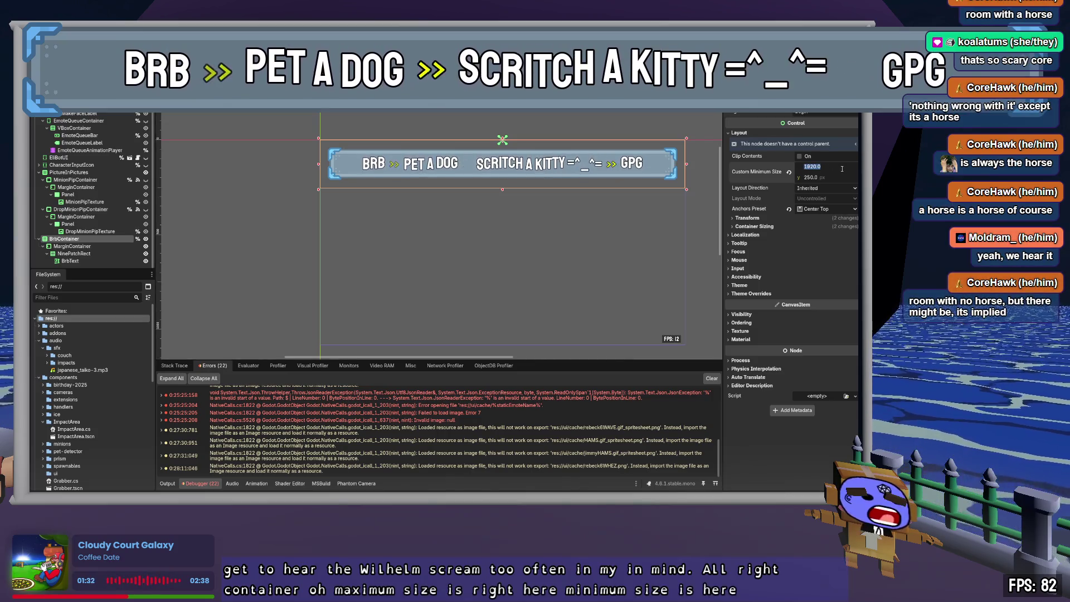
type("000")
key("Tab")
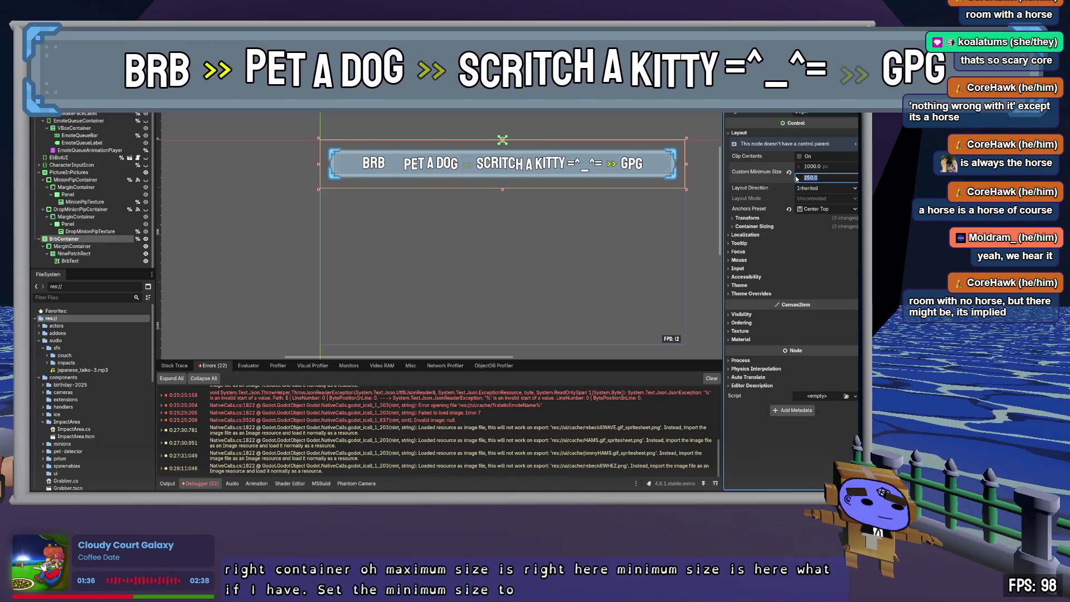
left_click(829, 167)
type("0")
key("Tab")
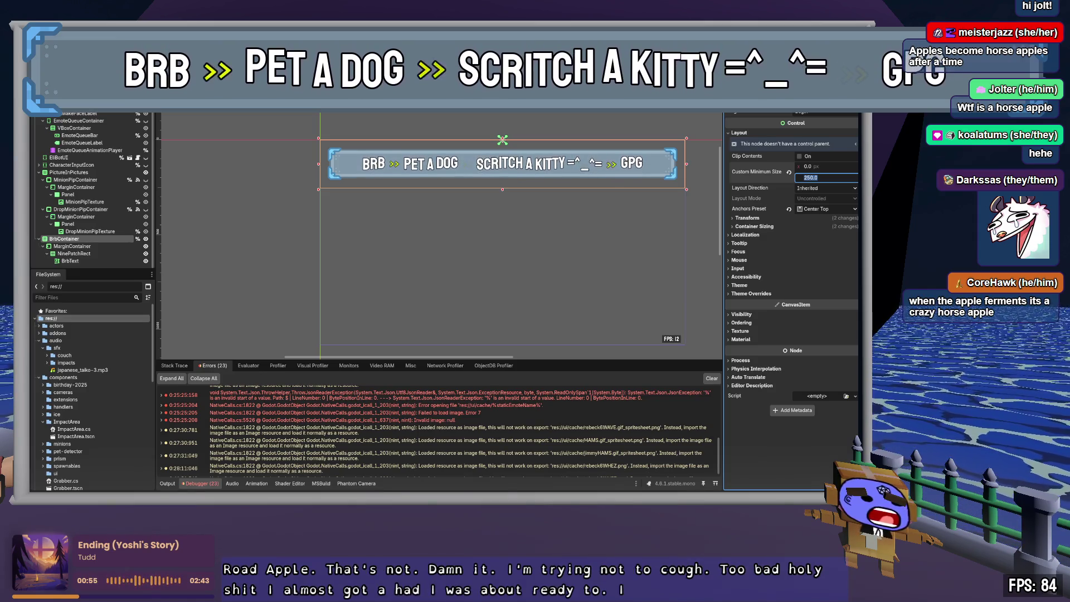
key("alt+Tab")
key("alt+Tab")
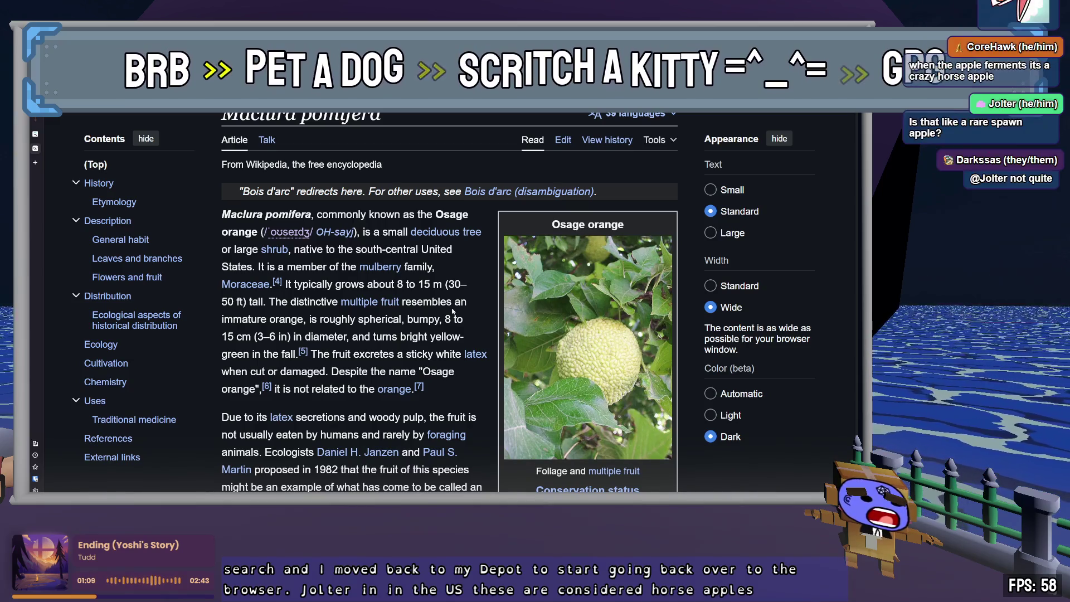
- Read the Osage orange lead, highlighting the native-range and 'Despite the name' sentences
scroll(453, 311, "down", 2)
left_click_drag(339, 177, 453, 211)
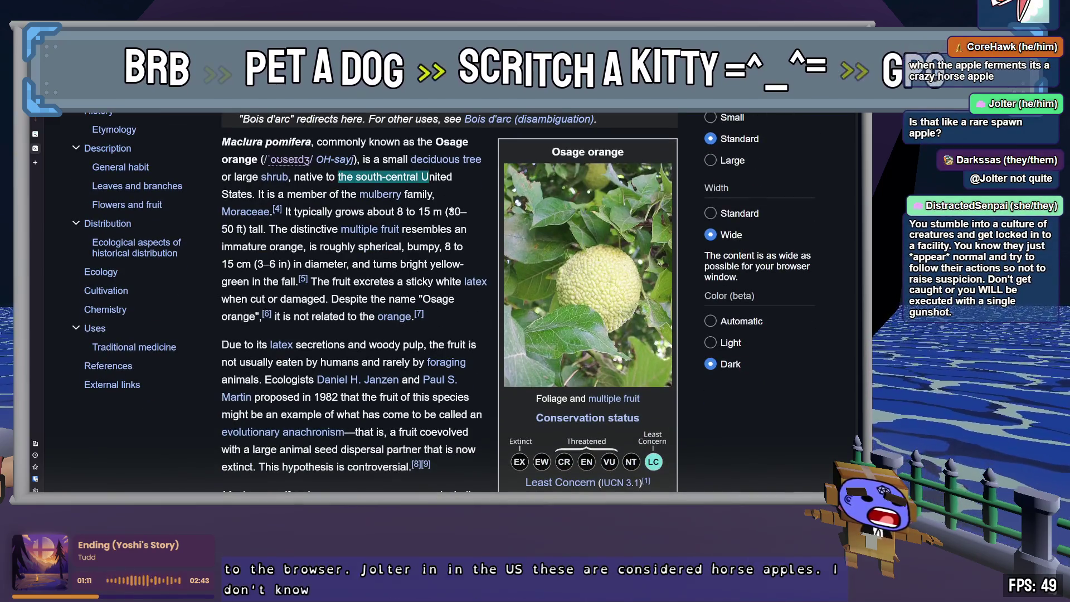
left_click(451, 188)
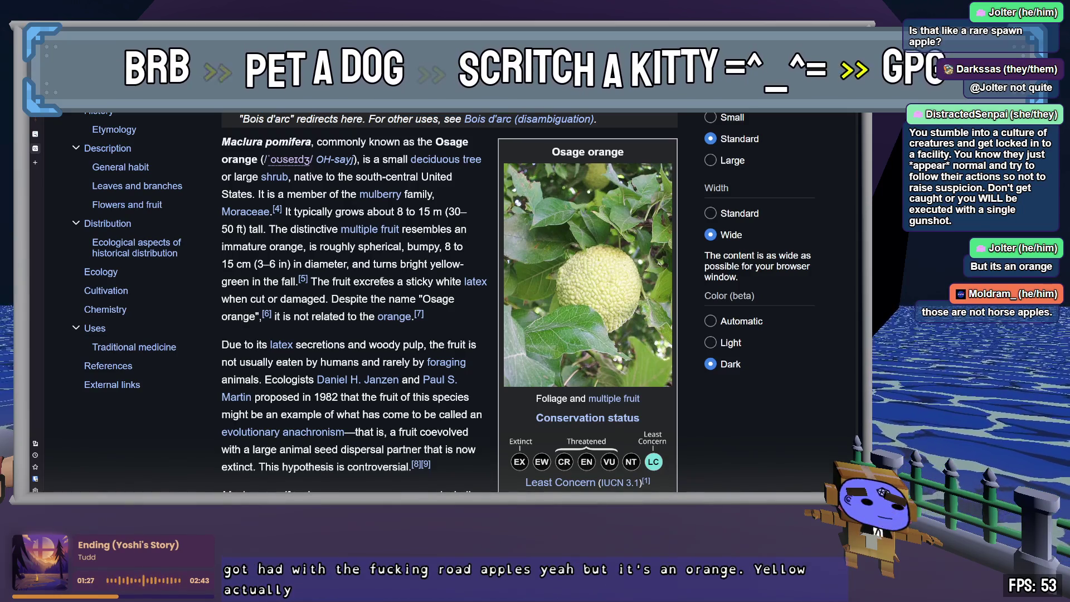
mouse_move(332, 299)
left_mouse_down()
mouse_move(390, 299)
mouse_move(353, 316)
mouse_move(418, 326)
left_mouse_up()
left_click(453, 324)
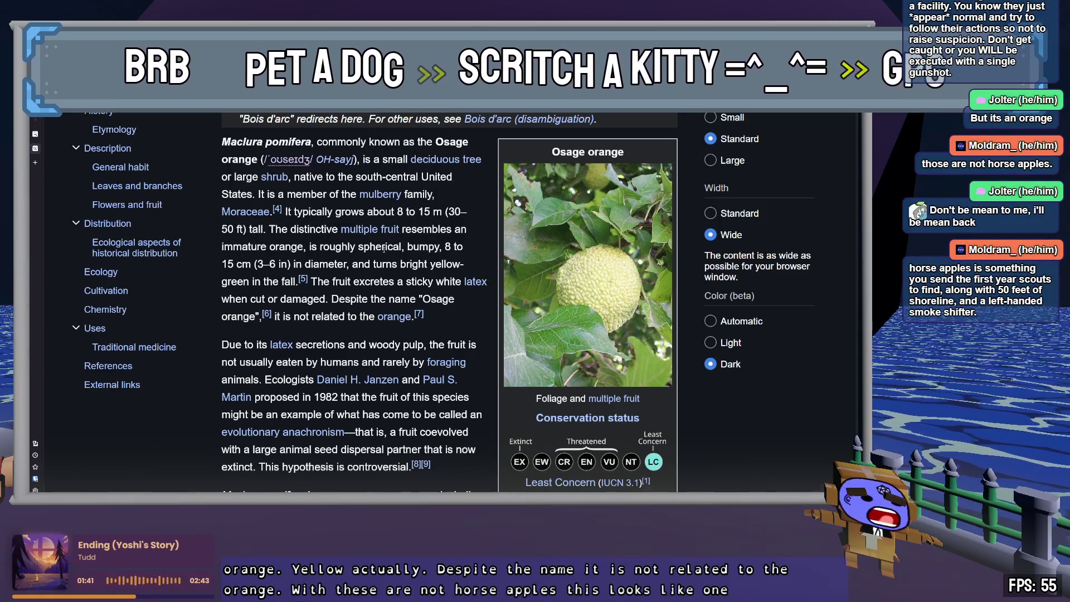
- Search the article for 'horse' and highlight 'horse apple' among the common names
key("ctrl+f")
type("horse")
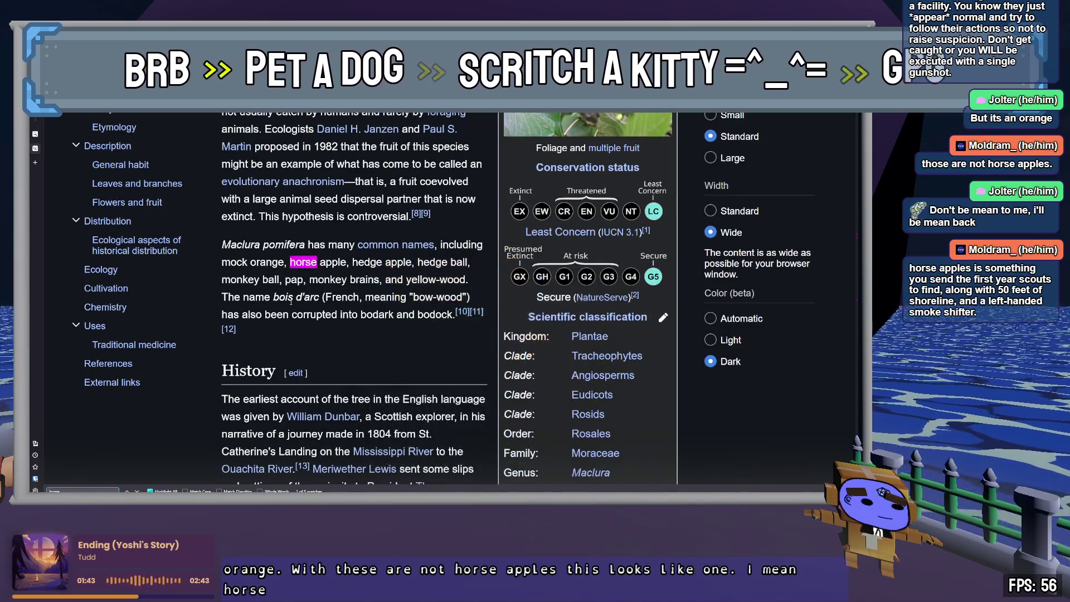
left_click_drag(345, 262, 291, 262)
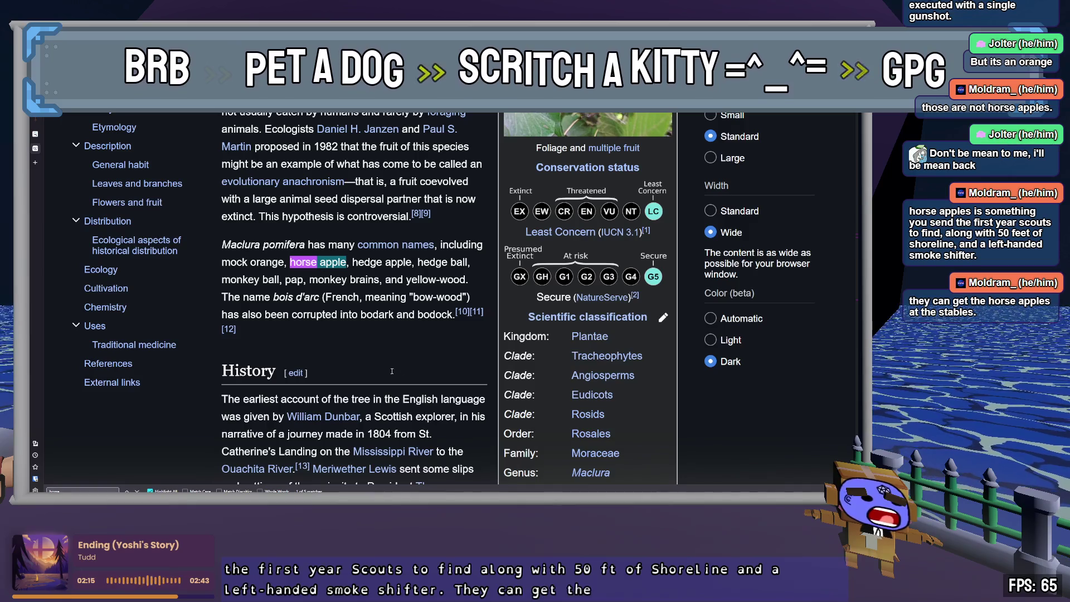
left_click(395, 327)
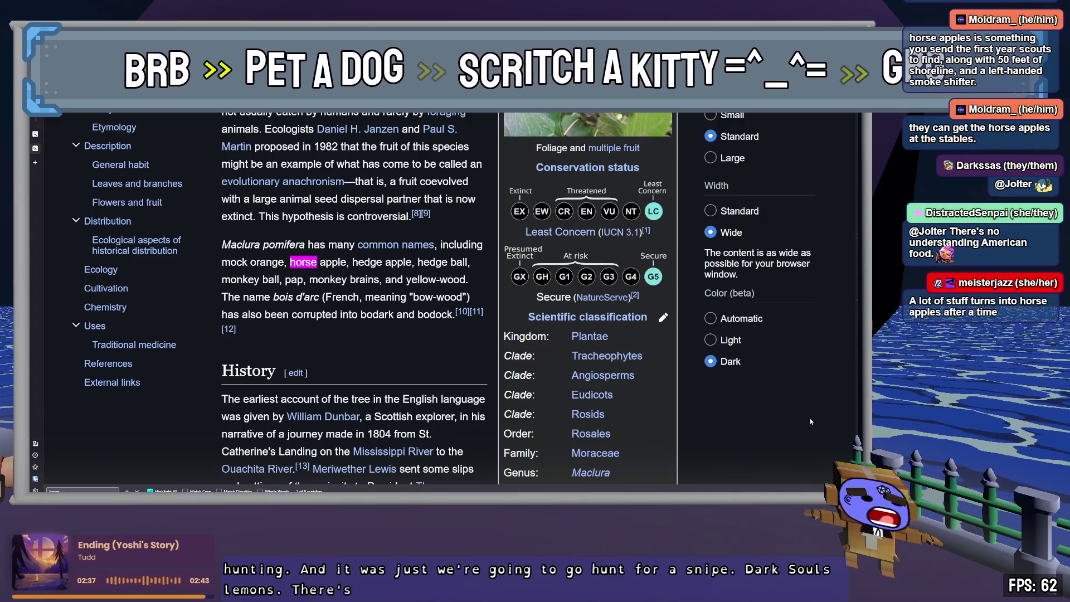
scroll(399, 305, "up", 3)
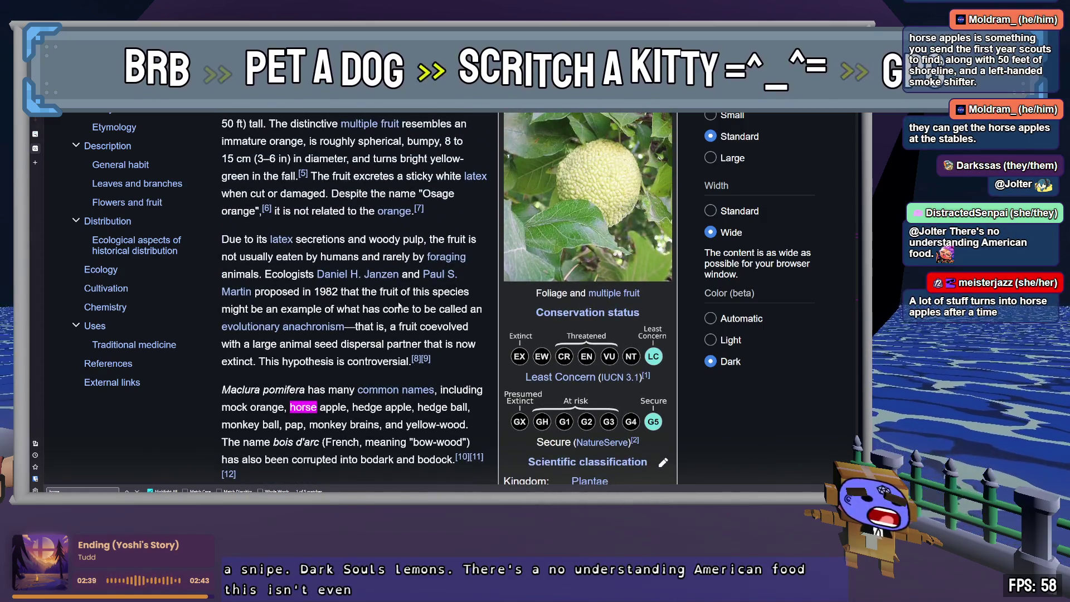
- Scroll through the description and mark the 'compound (or multiple) fruit' wording
scroll(423, 310, "up", 3)
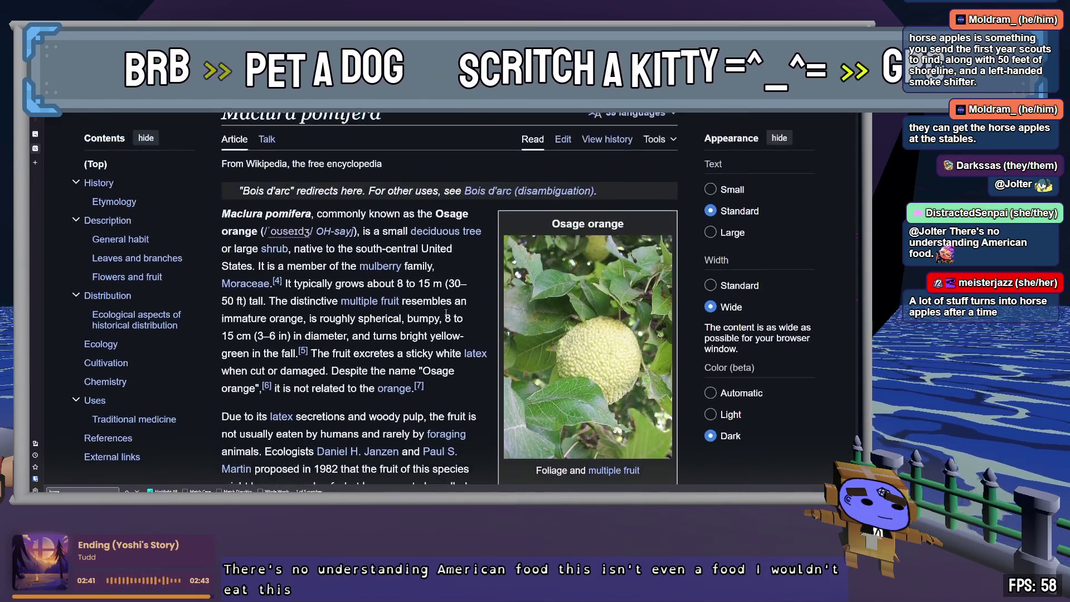
scroll(401, 238, "down", 3)
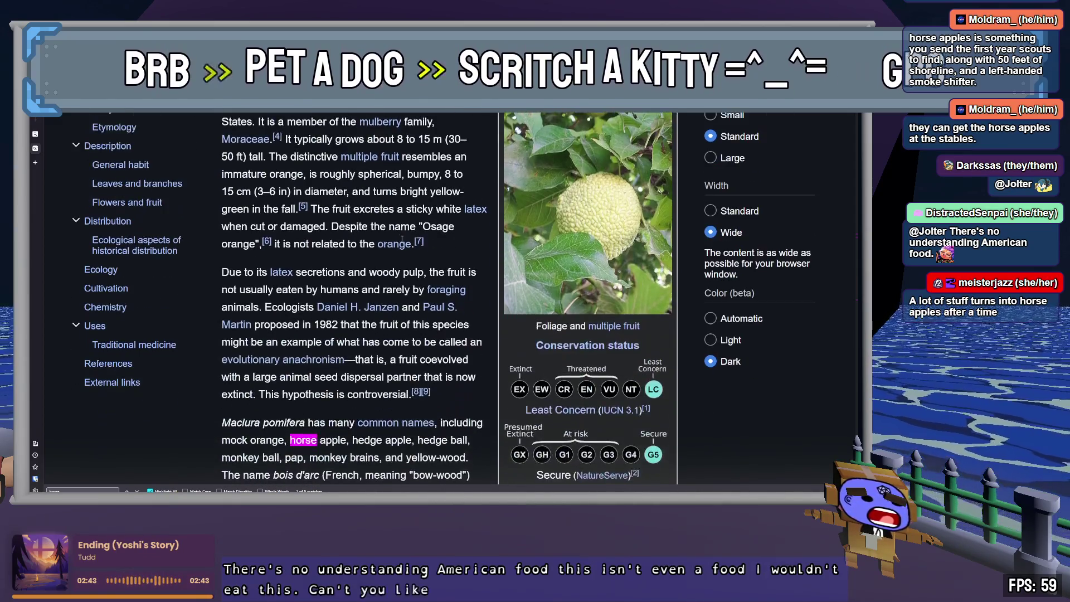
scroll(368, 225, "down", 10)
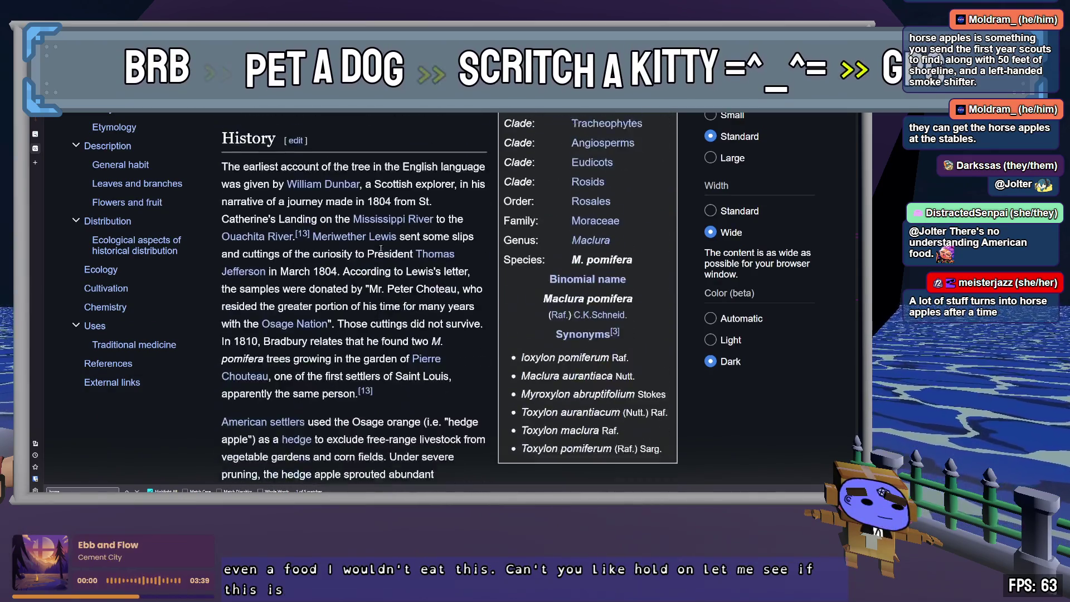
scroll(381, 250, "down", 7)
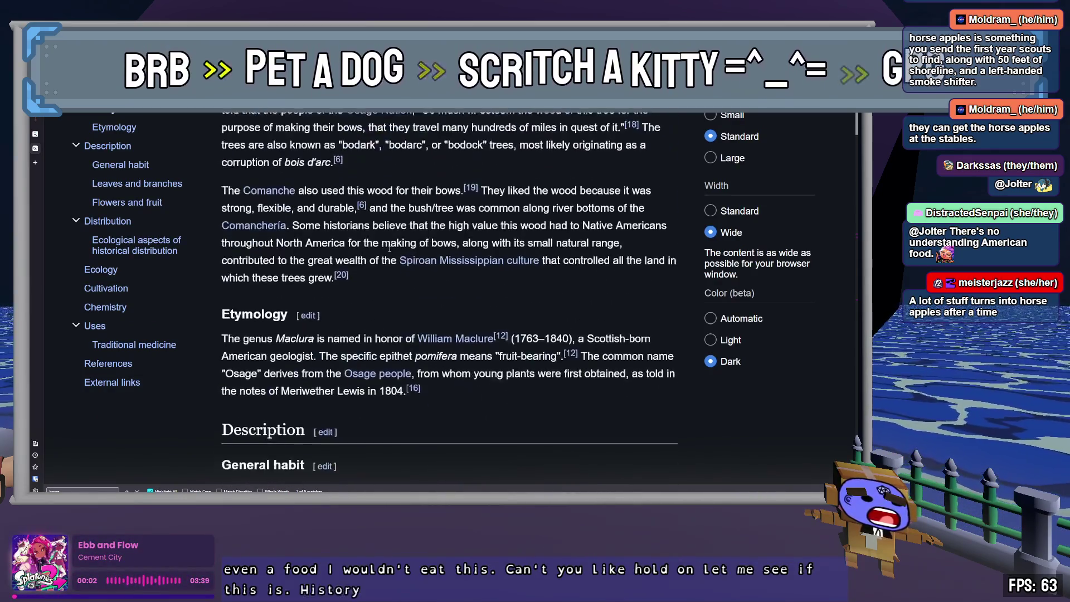
scroll(389, 252, "down", 3)
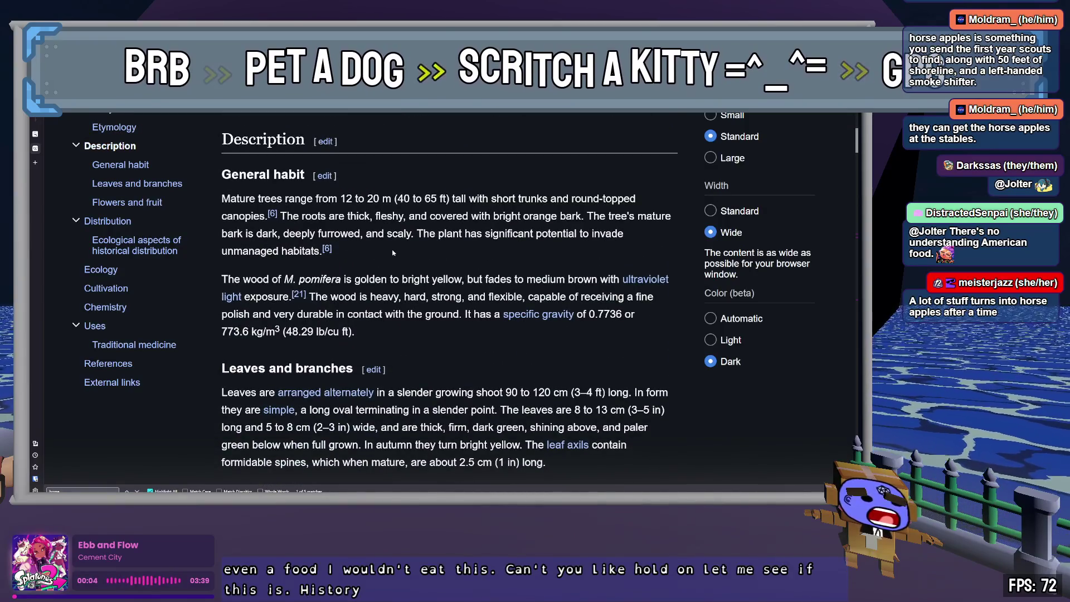
scroll(393, 249, "down", 6)
scroll(474, 256, "down", 3)
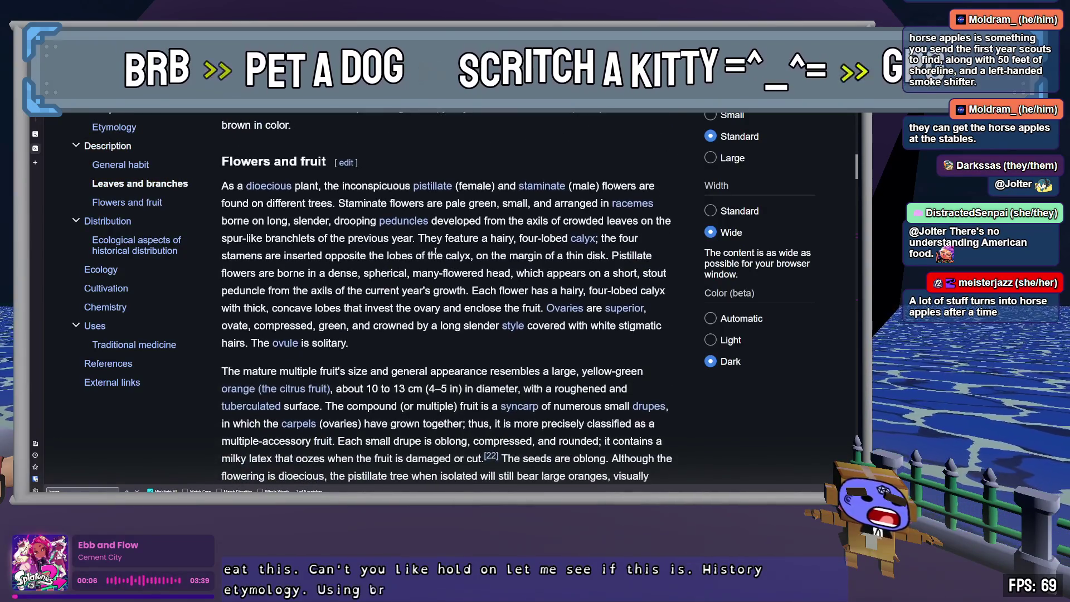
scroll(481, 322, "down", 2)
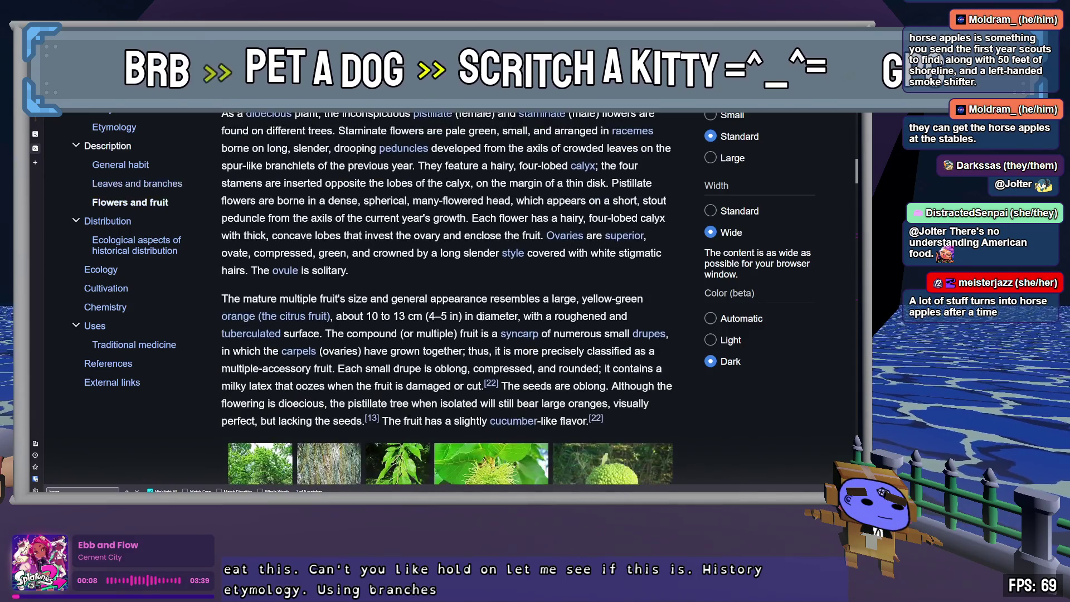
left_click_drag(372, 334, 440, 334)
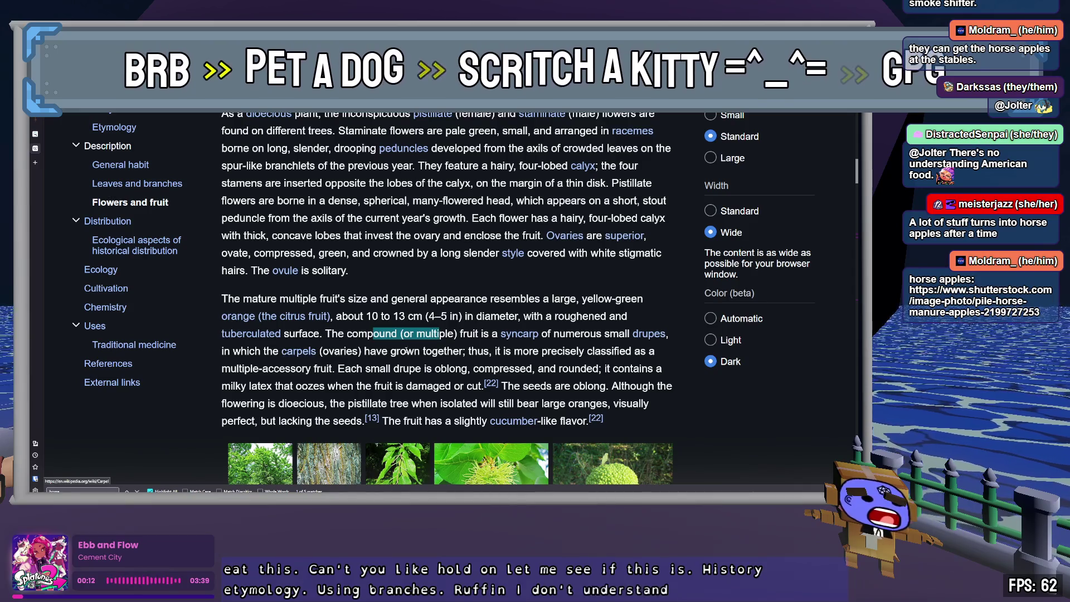
- Search the page for 'eat' and scroll down to the Distribution section
scroll(413, 345, "down", 2)
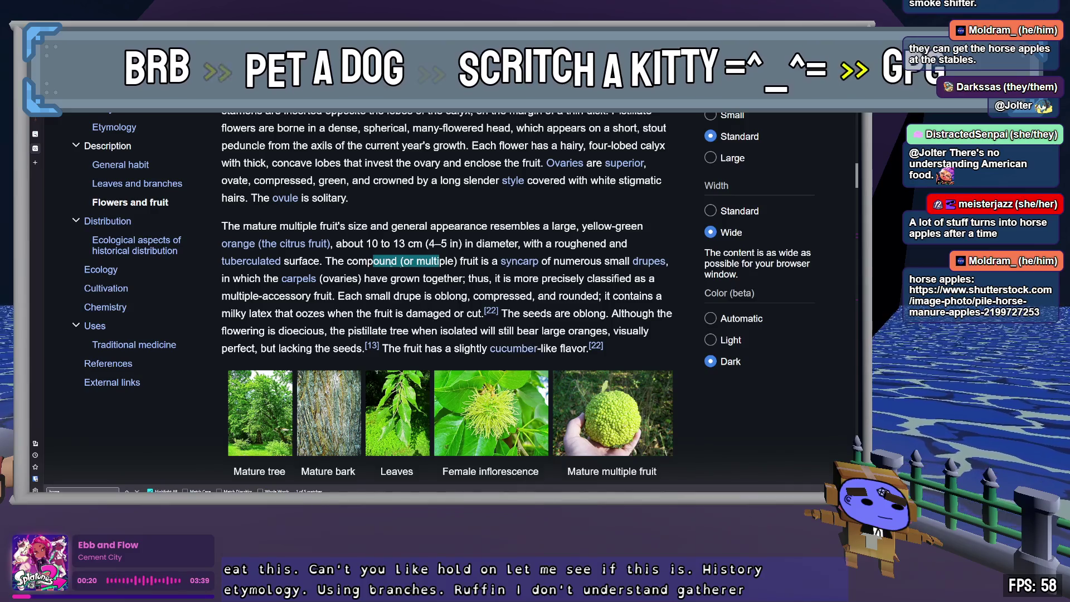
scroll(365, 296, "down", 5)
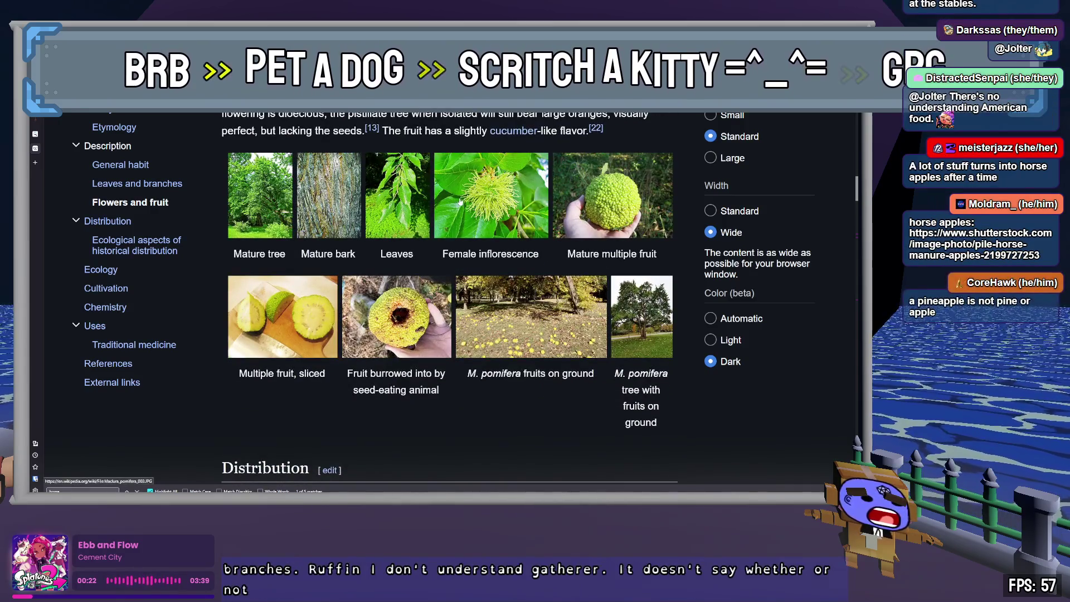
type("eat")
scroll(509, 372, "down", 5)
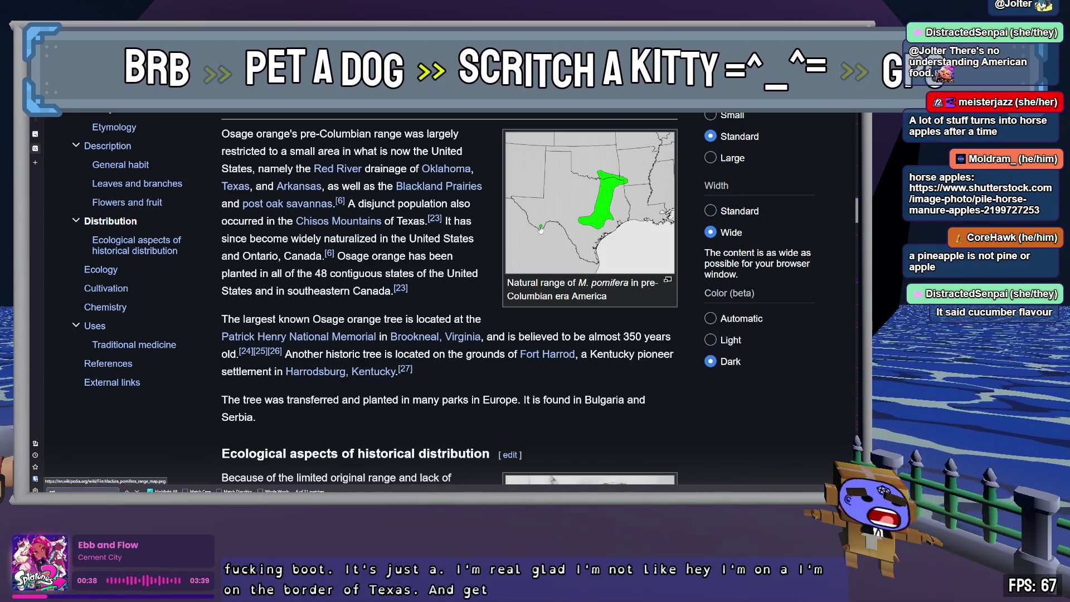
- View the enlarged native-range map, go back to the hedge apple results, and return to Godot's MarginContainer
left_click(552, 241)
left_click(314, 297)
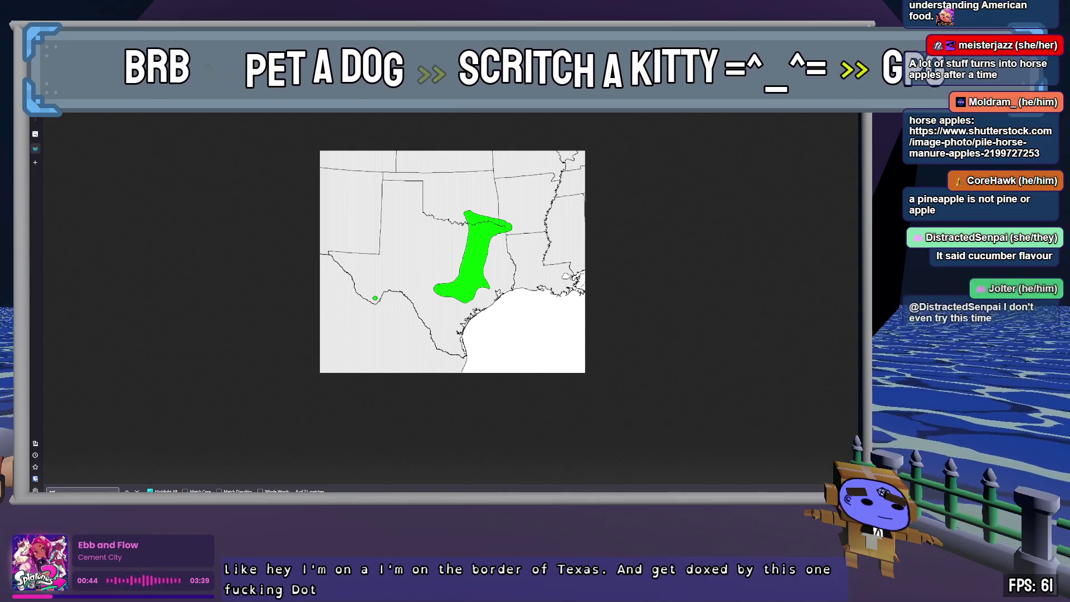
key("Escape")
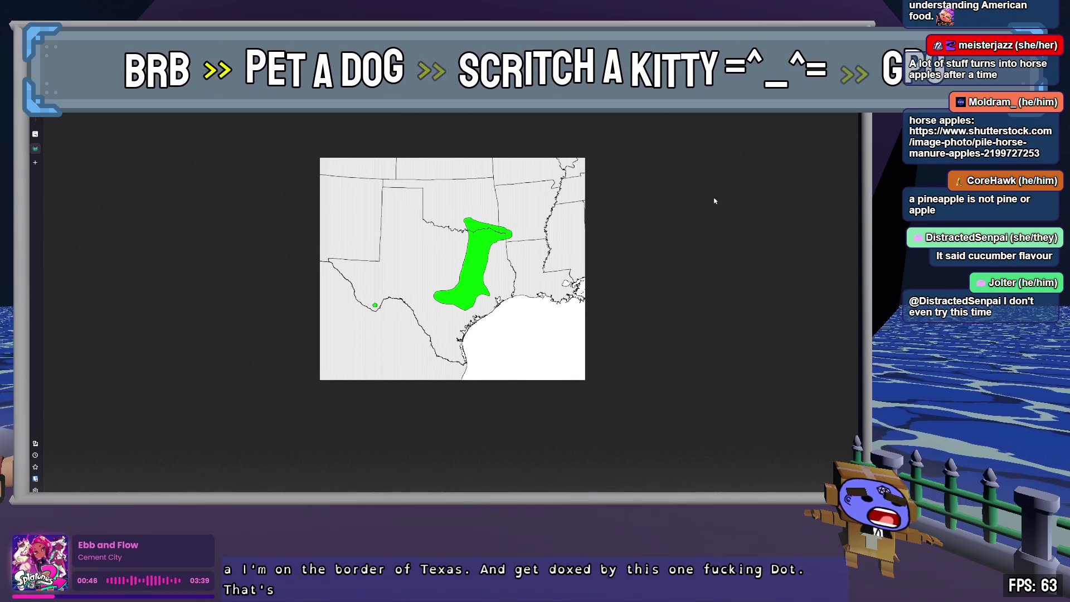
left_click(36, 148)
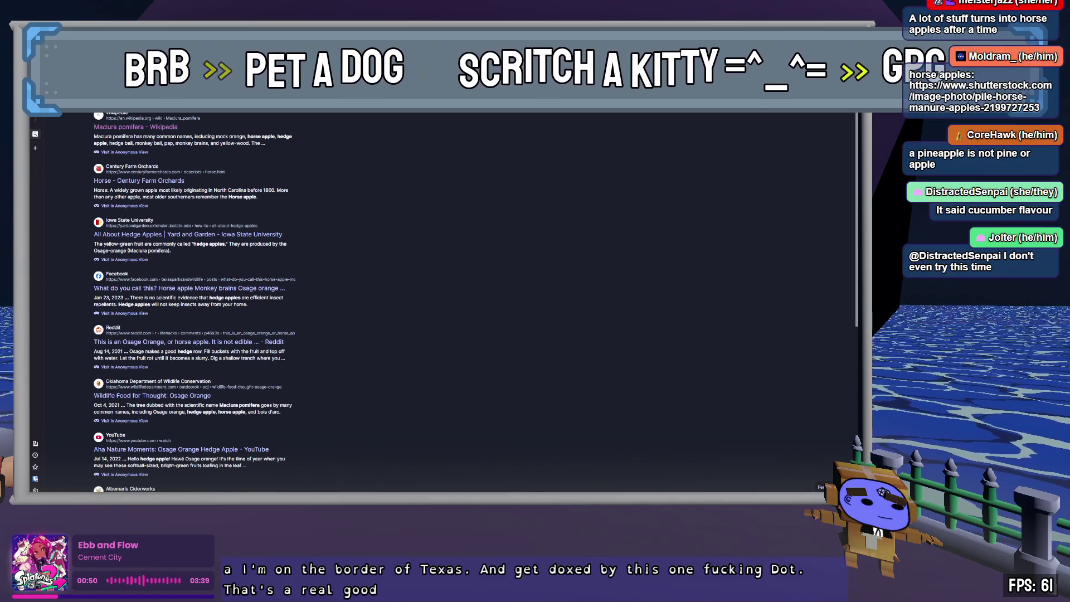
key("alt+Tab")
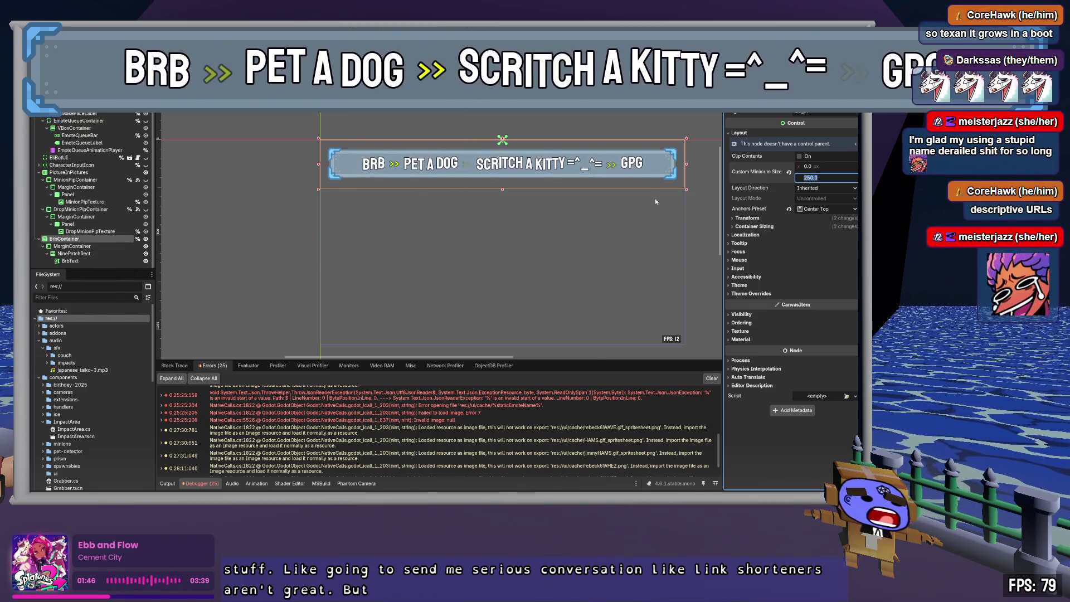
left_click(80, 247)
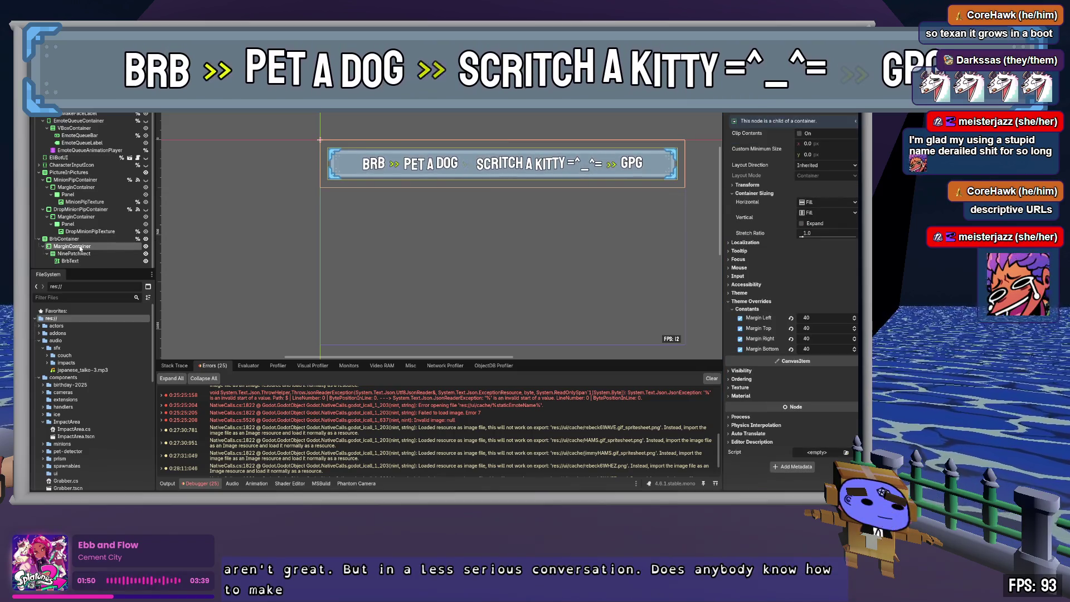
- Give the NinePatchRect a left patch margin of 85, then collapse Patch Margin and Layout
left_click(84, 254)
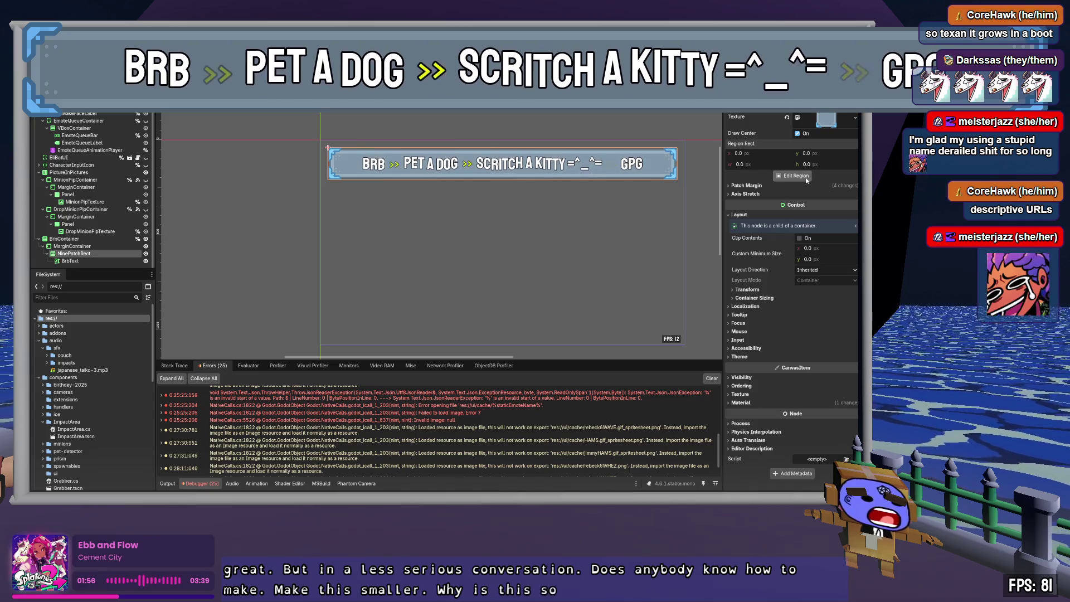
left_click(766, 185)
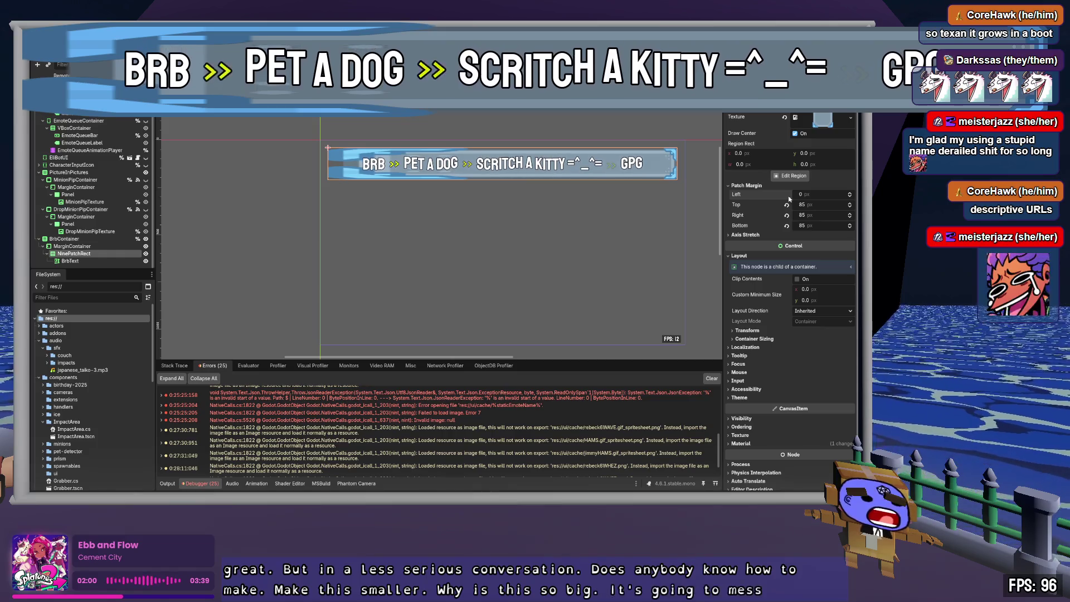
key("ctrl+v")
left_click(758, 185)
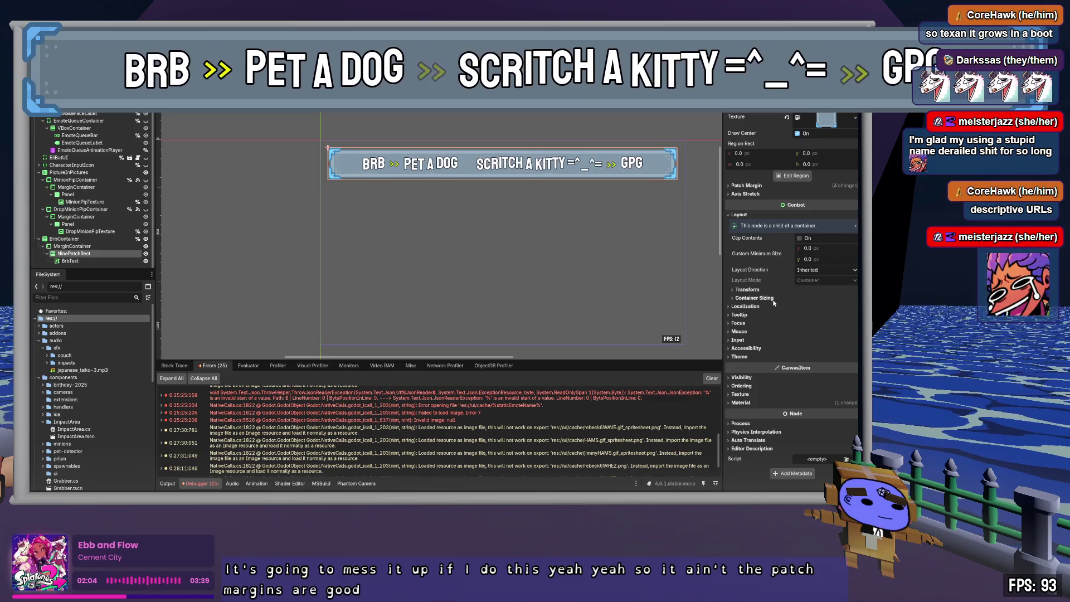
left_click(739, 215)
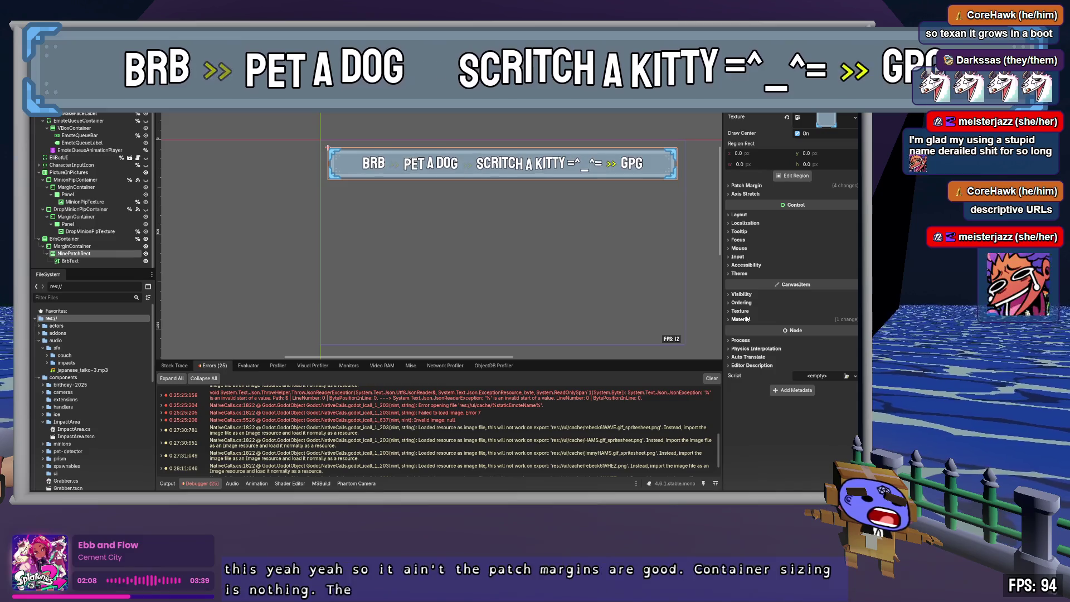
- Inspect the NinePatchRect's CanvasItemMaterial settings and collapse the Material section
left_click(741, 319)
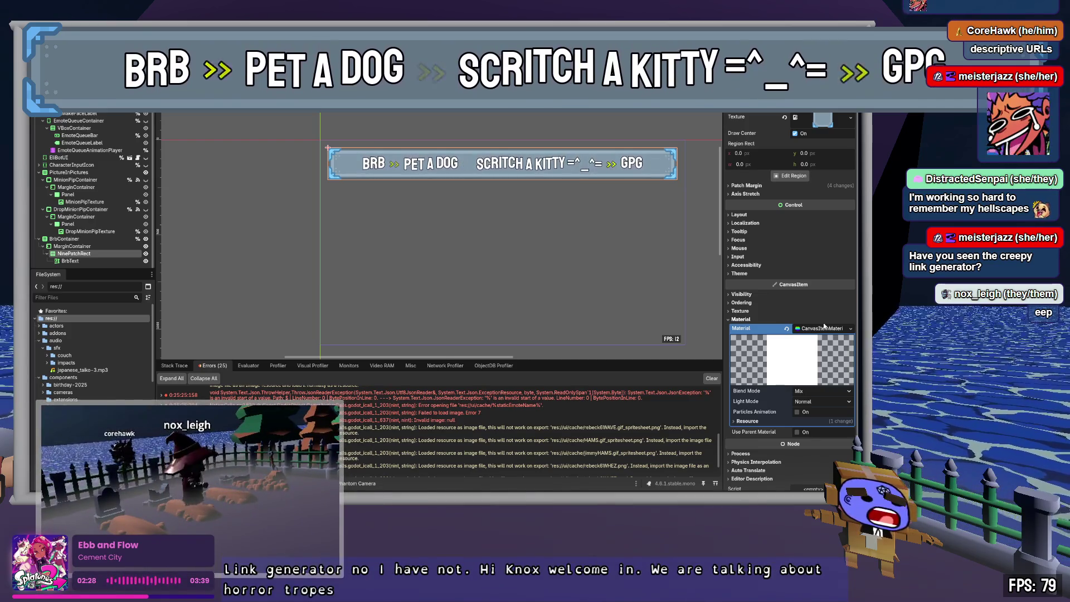
left_click(823, 329)
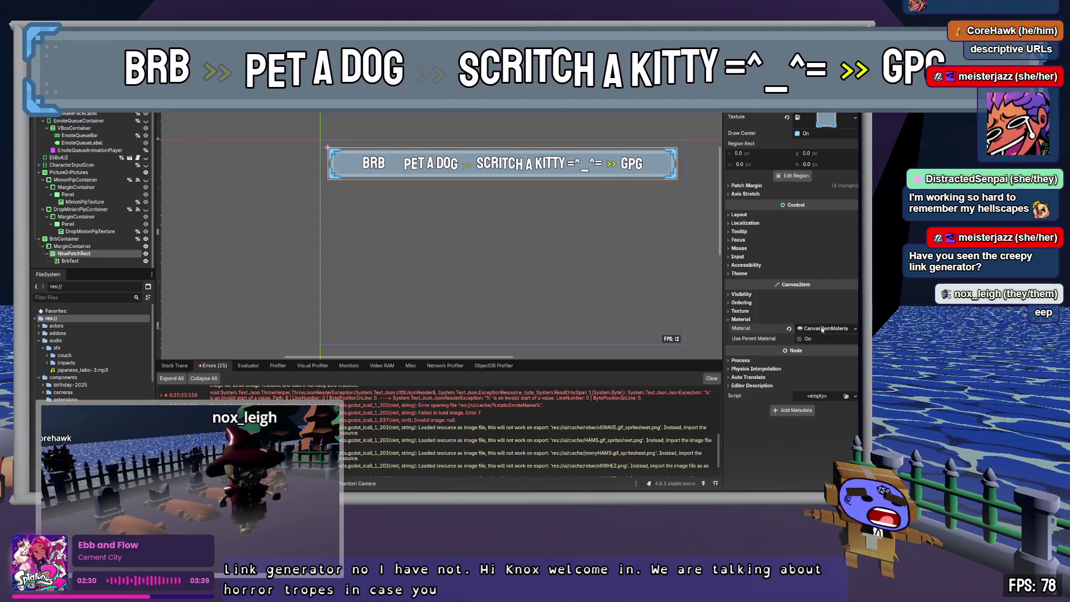
left_click(748, 319)
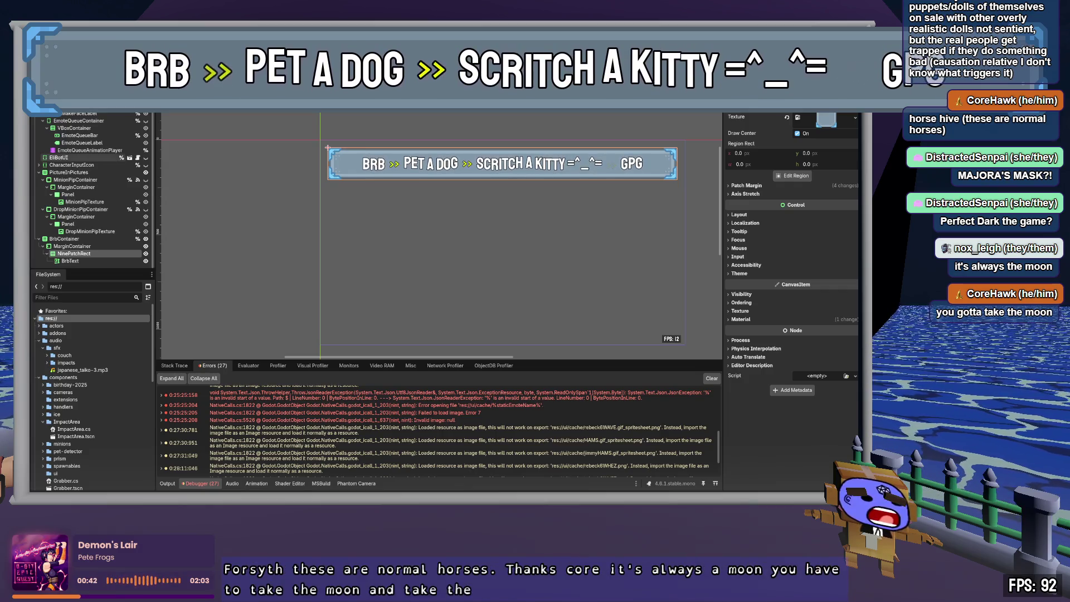
- Check the MarginContainer's sizing, then preview the NinePatchRect's texture
key("Up")
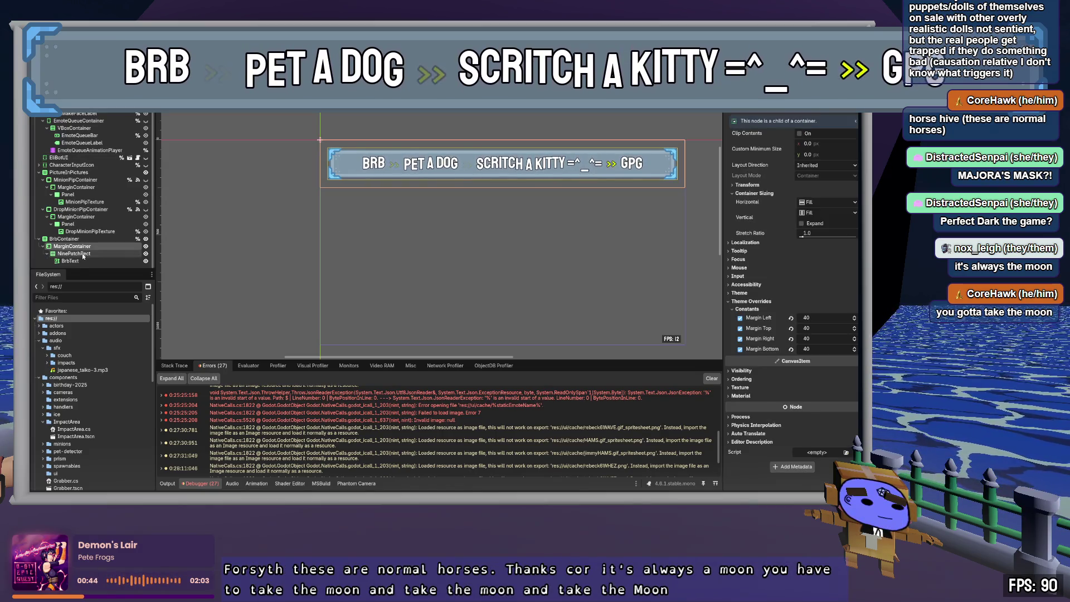
left_click(758, 193)
scroll(764, 183, "down", 3)
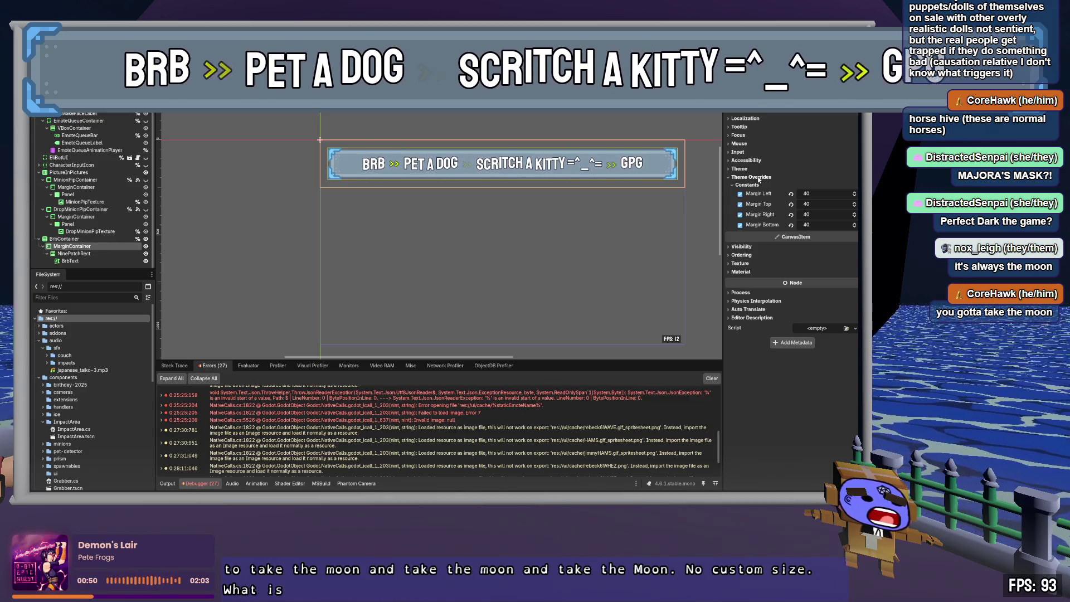
left_click(86, 254)
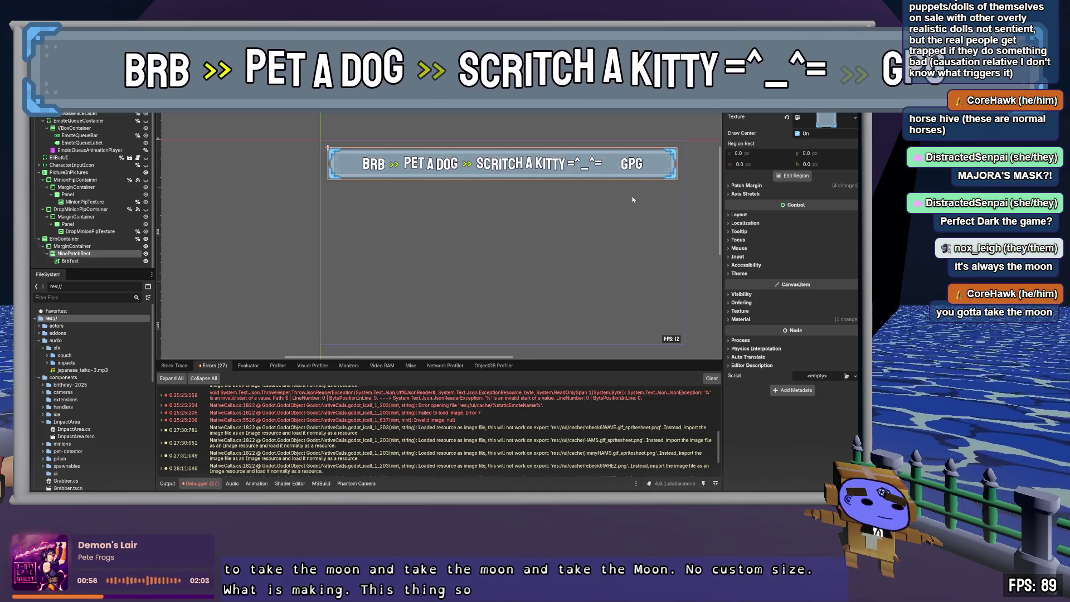
left_click(827, 119)
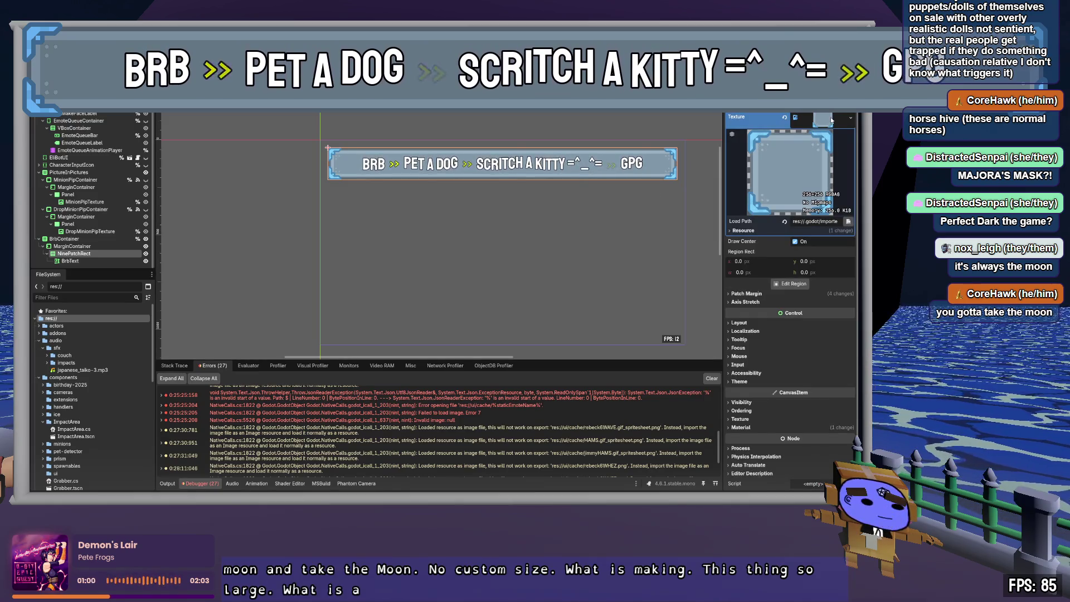
left_click(828, 119)
- Toggle BrbText's visibility, drag it out of the banner containers, and reselect NinePatchRect
left_click(70, 261)
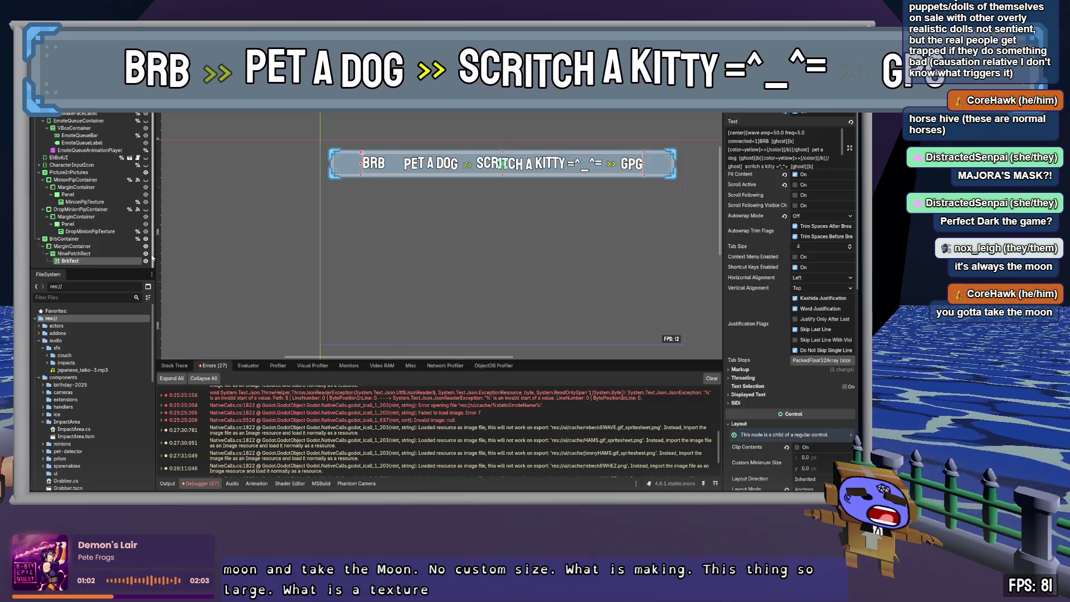
left_click(146, 261)
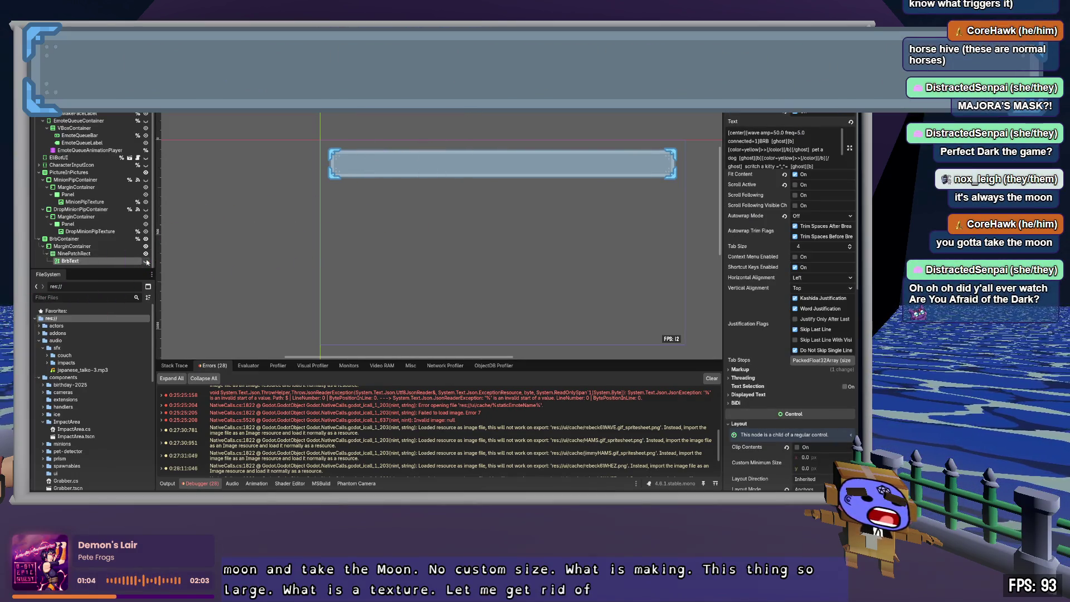
left_click(145, 260)
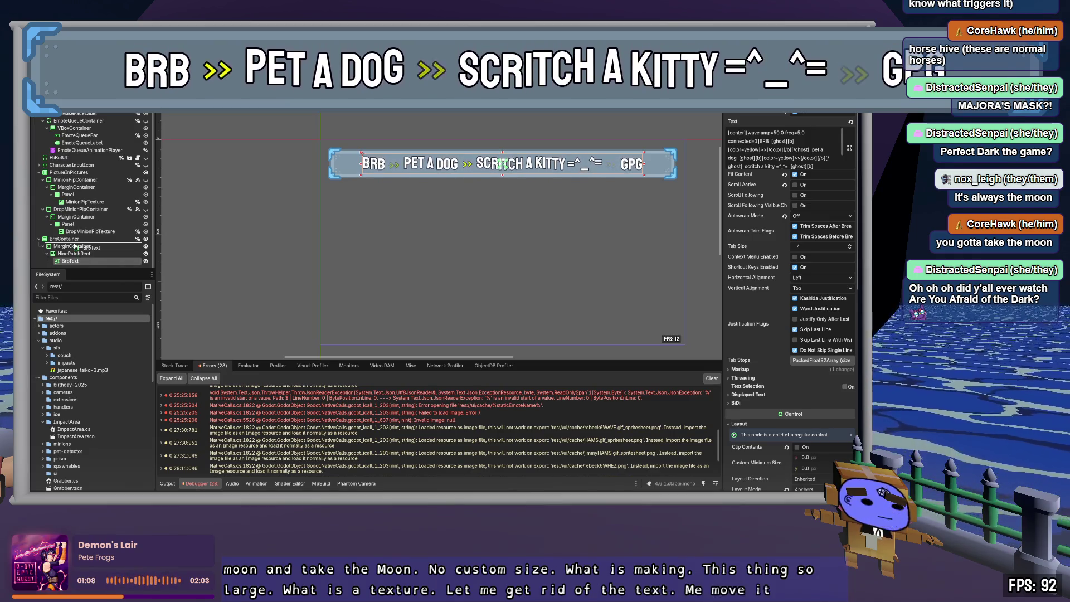
left_click_drag(78, 260, 75, 246)
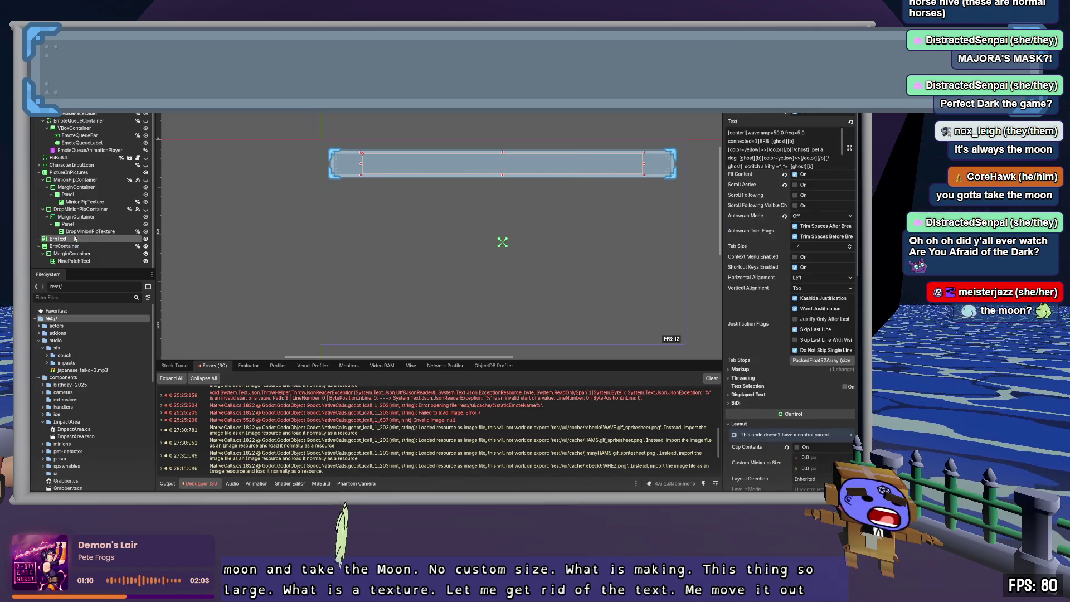
left_click(74, 255)
left_click(77, 260)
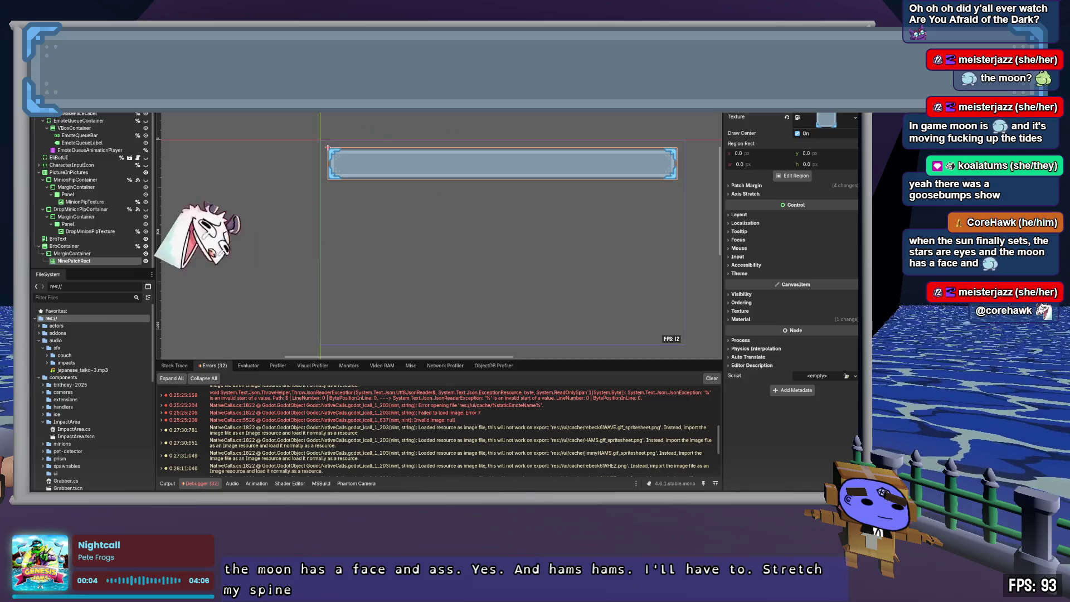
left_click(94, 253)
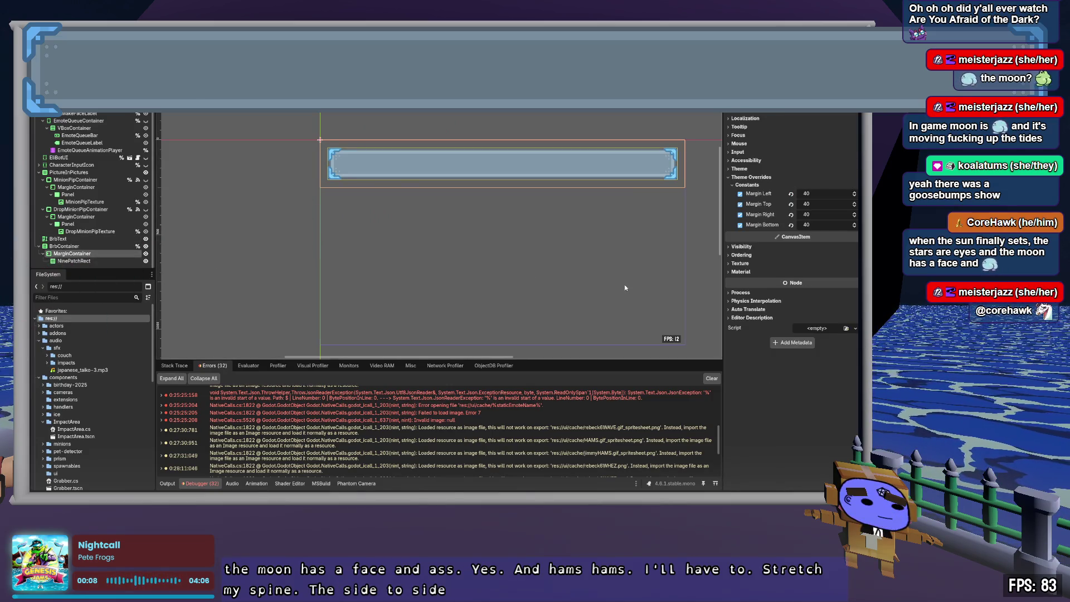
- Set BrbContainer's width to 250, then switch through Rider to the browser
left_click(761, 178)
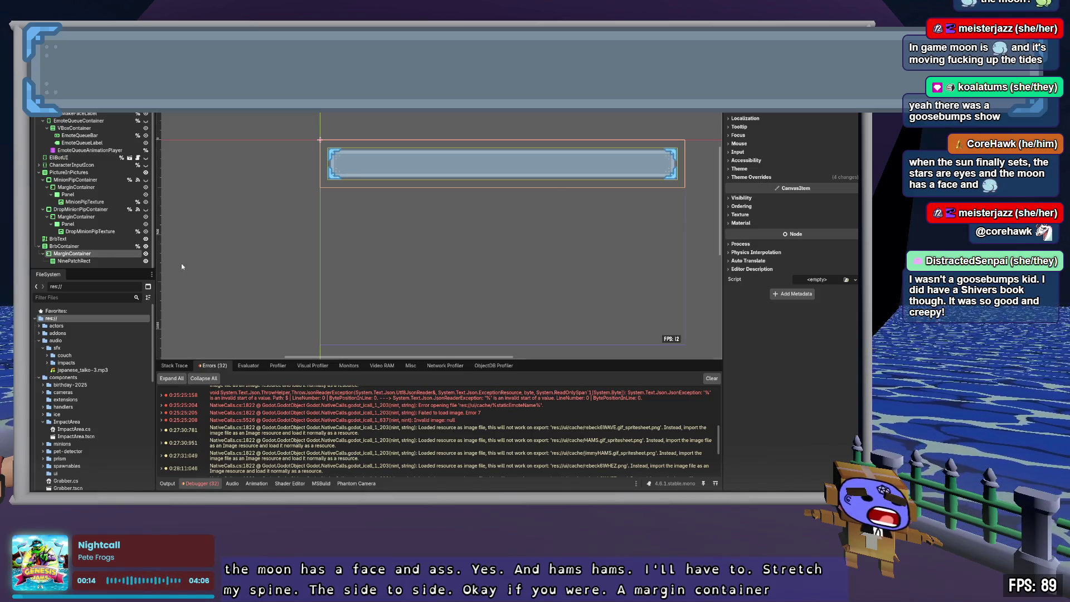
left_click(70, 247)
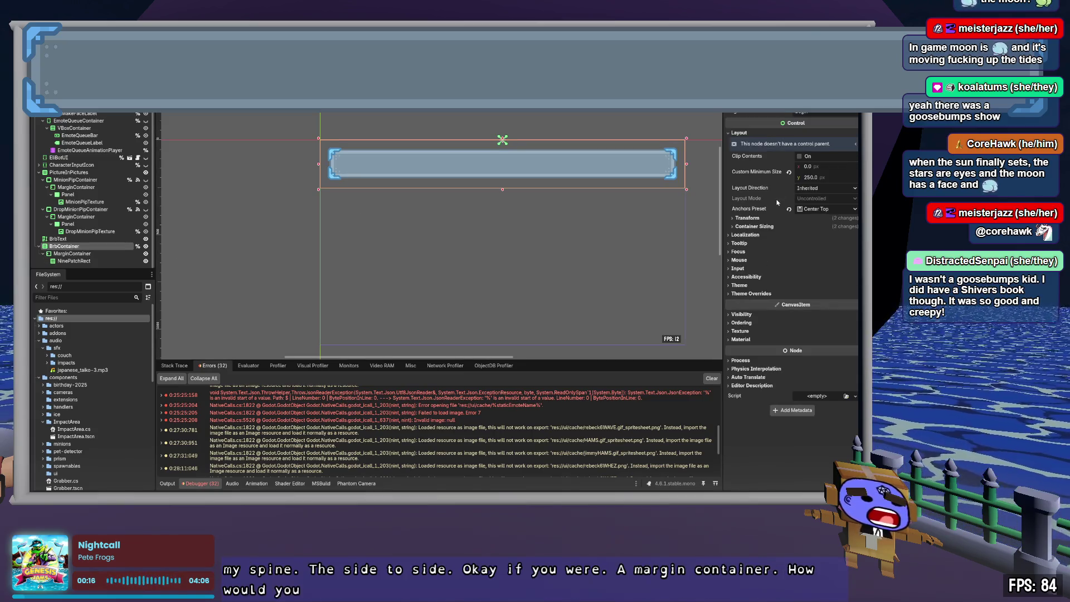
left_click(759, 227)
left_click(759, 220)
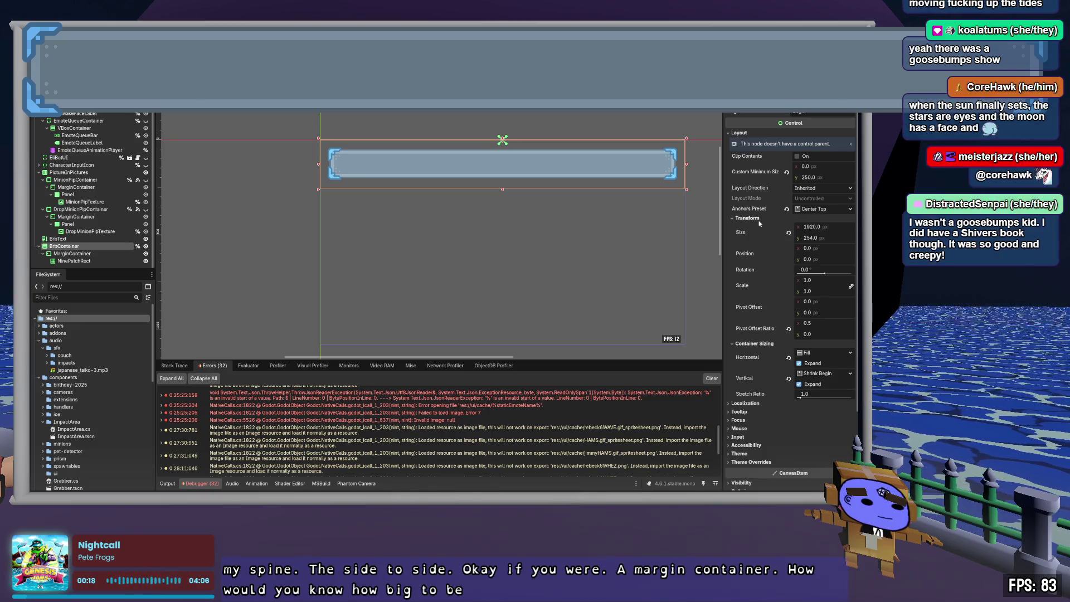
left_click(824, 229)
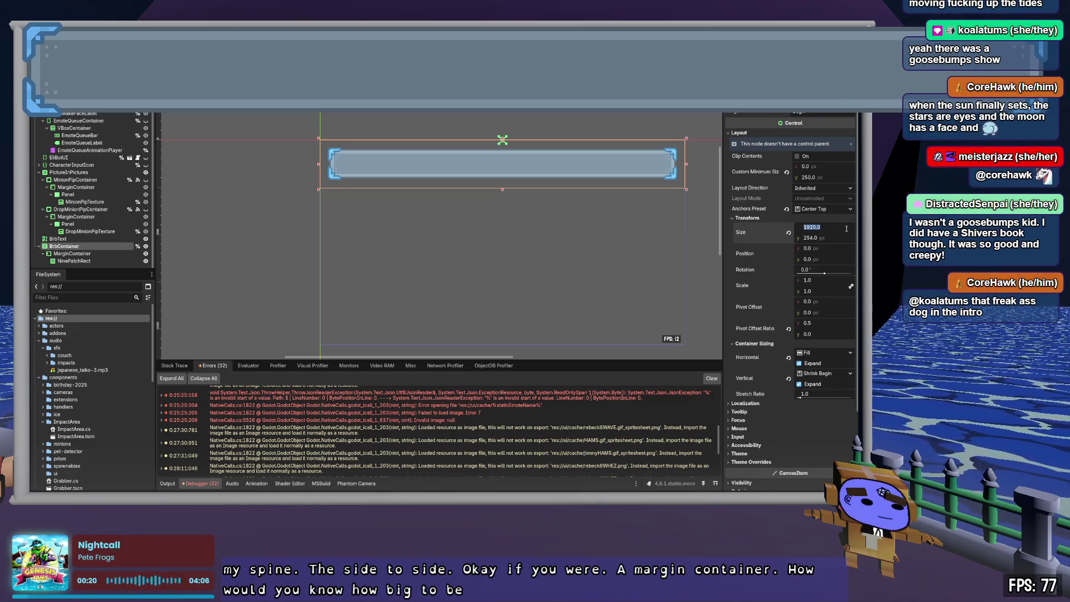
type("250")
key("Return")
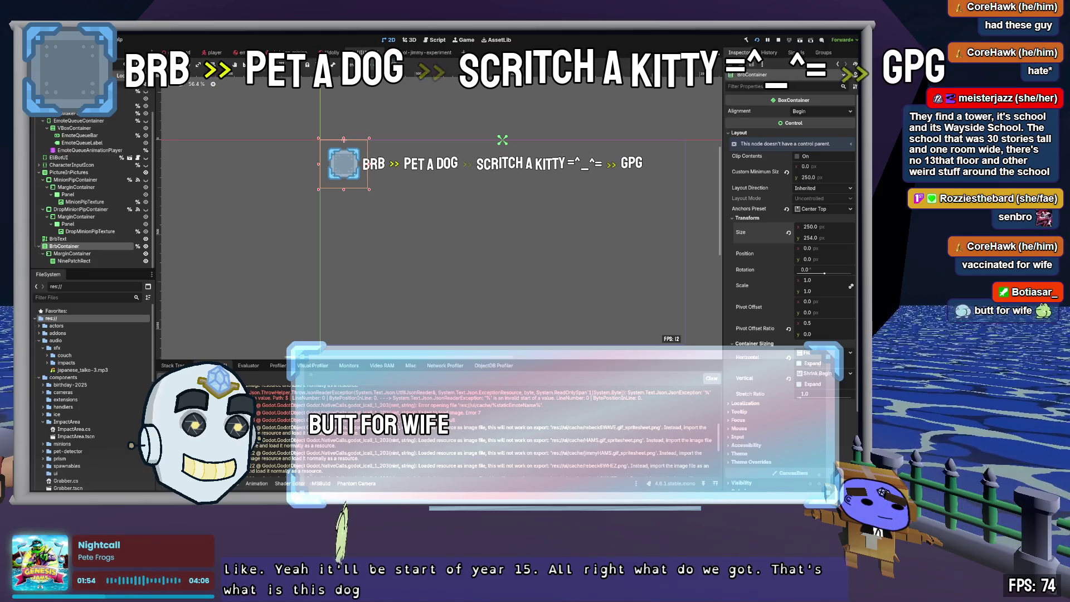
key("alt+Tab")
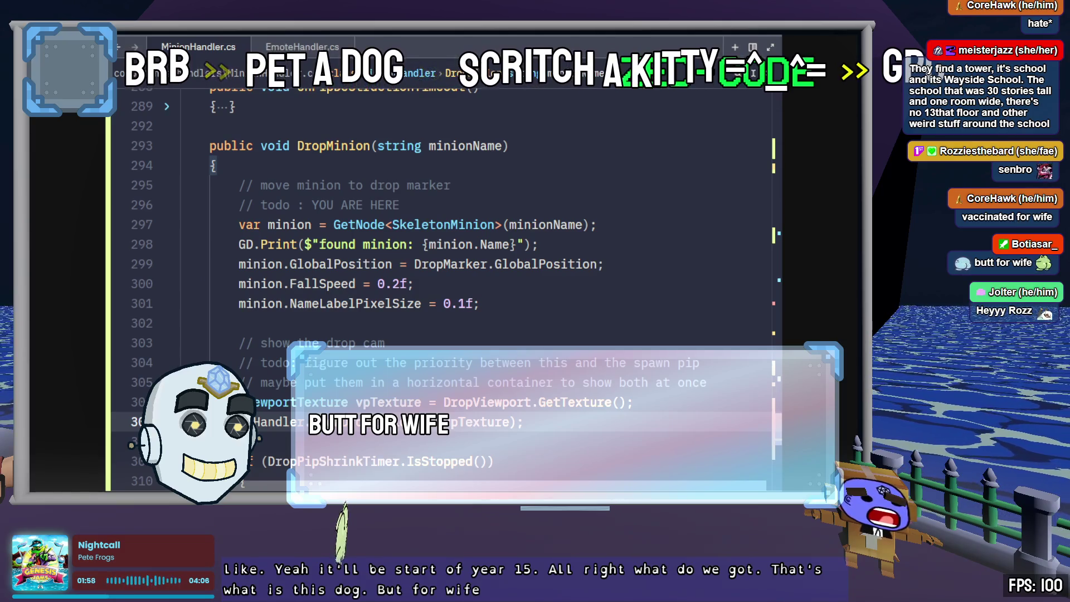
key("alt+Tab")
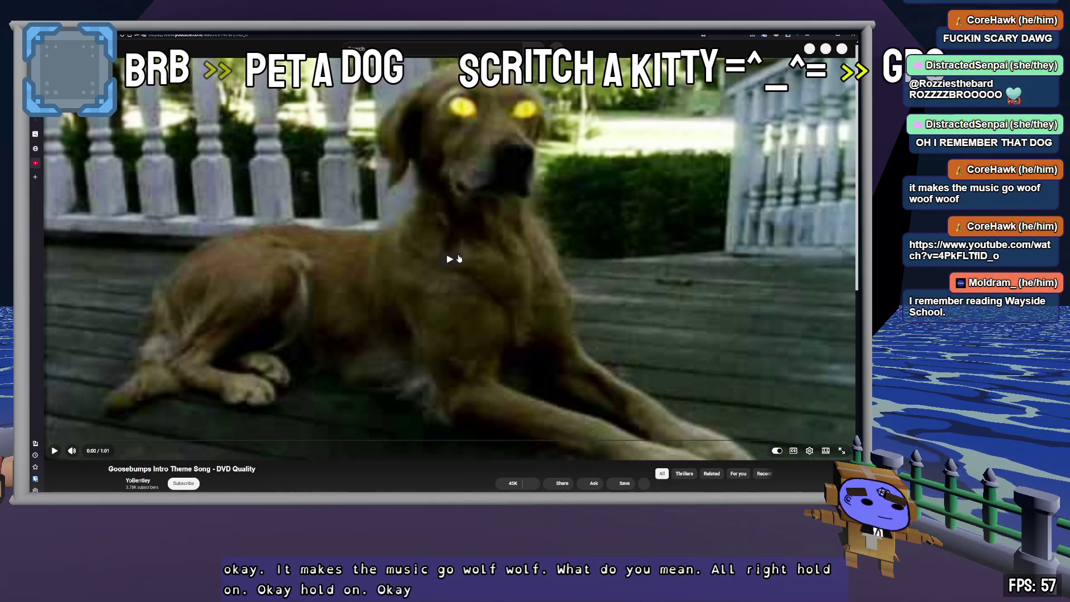
- Start playing the Goosebumps intro video on YouTube
left_click(459, 258)
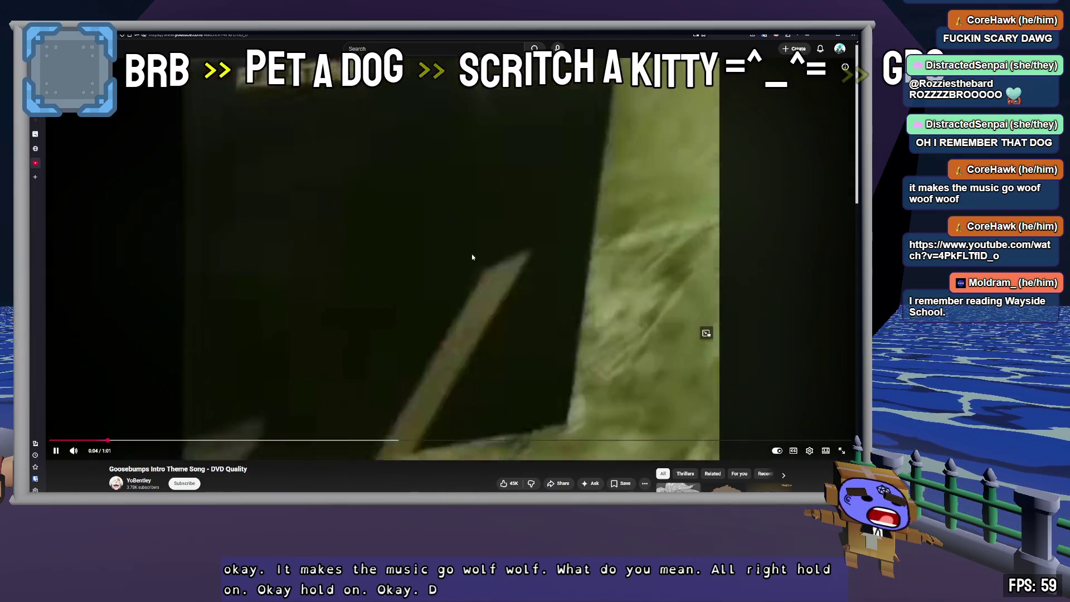
- Pause, resume, and pause the Goosebumps intro video near its end
left_click(501, 248)
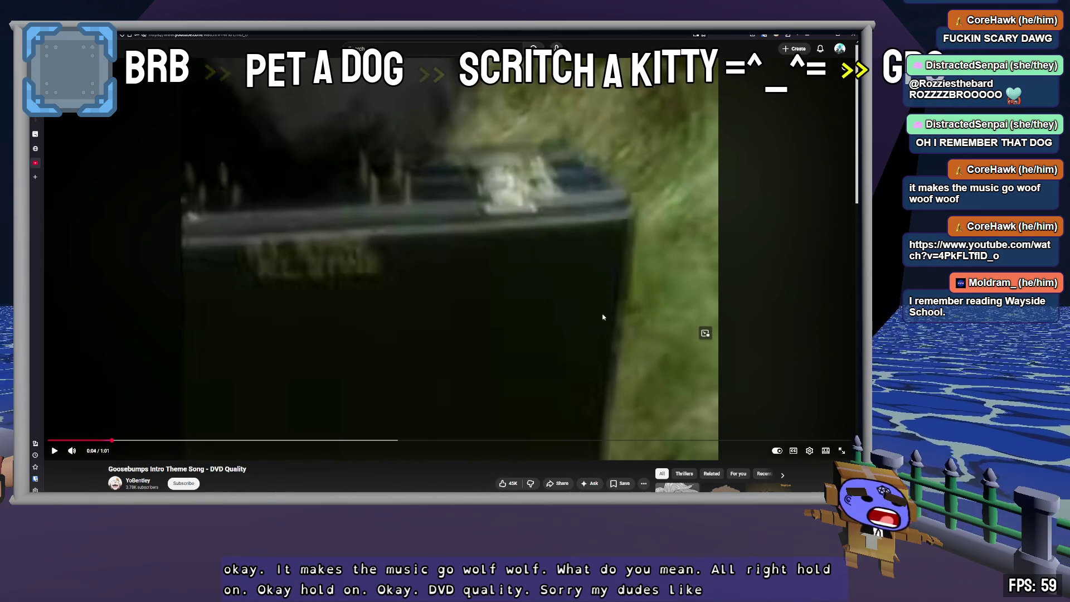
left_click(794, 183)
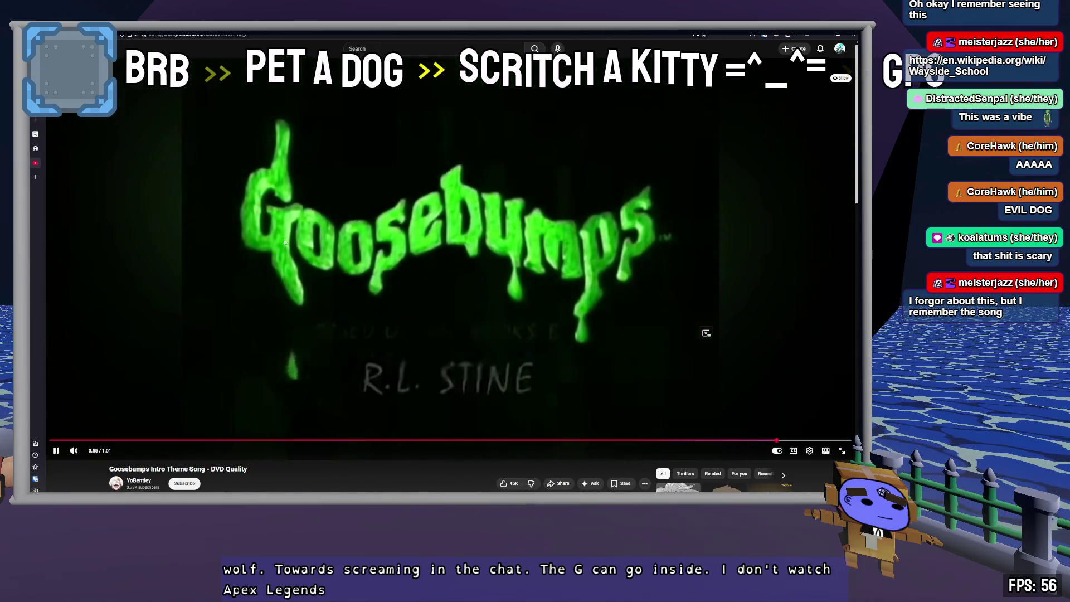
left_click(519, 257)
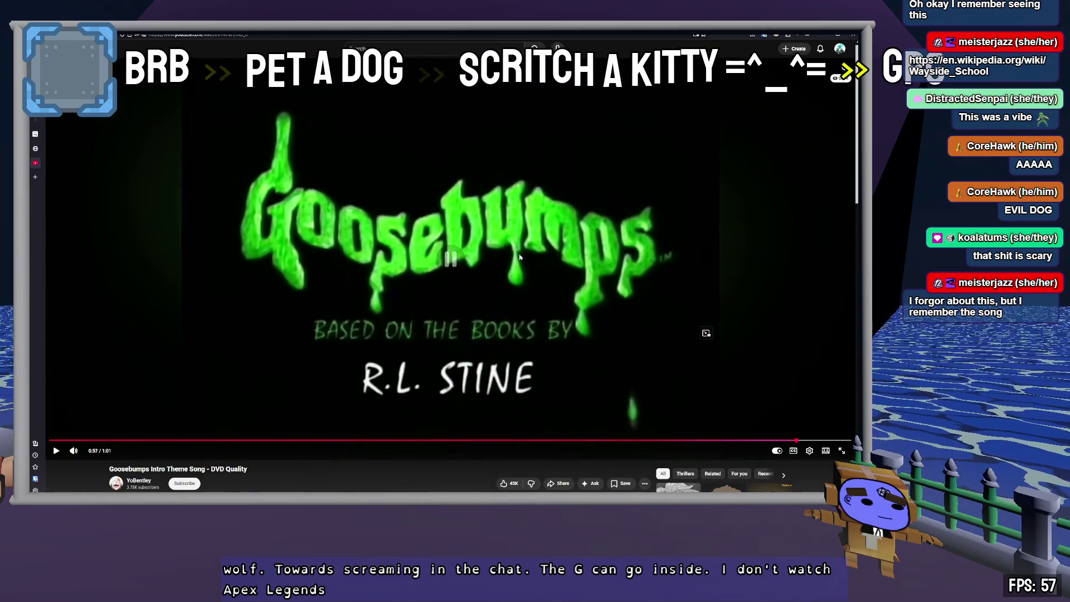
- Expand the video's description, then close the Goosebumps and dog image tabs
scroll(519, 255, "down", 3)
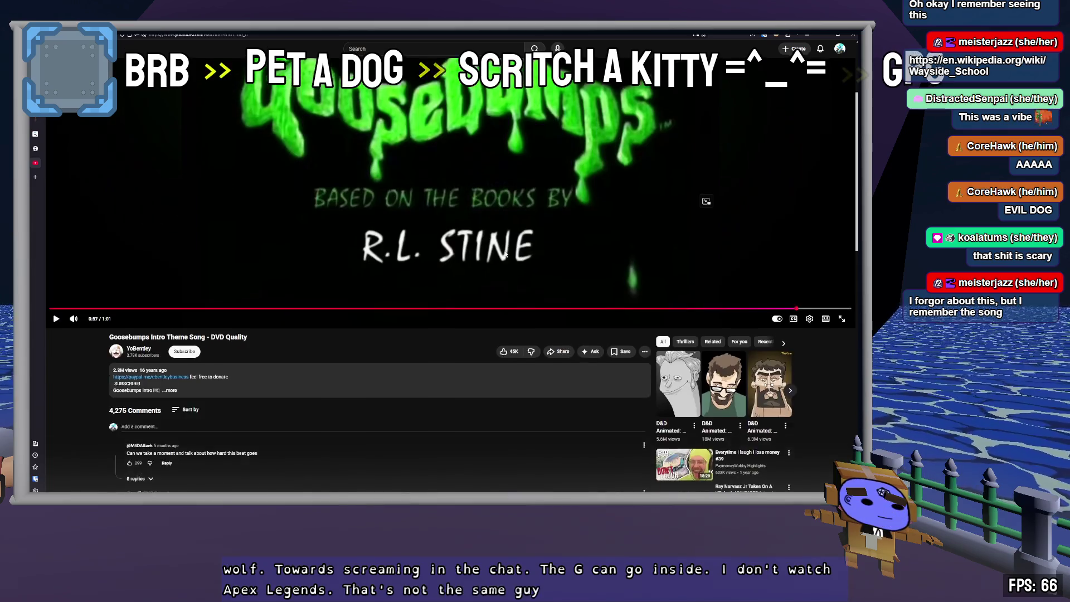
left_click(385, 370)
scroll(385, 368, "down", 5)
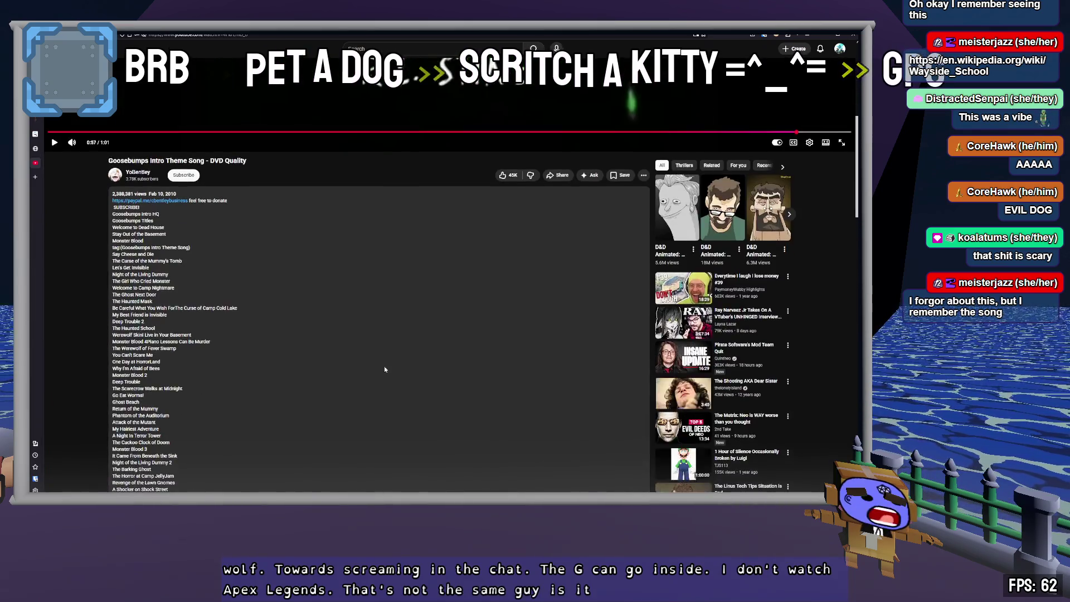
scroll(389, 365, "up", 8)
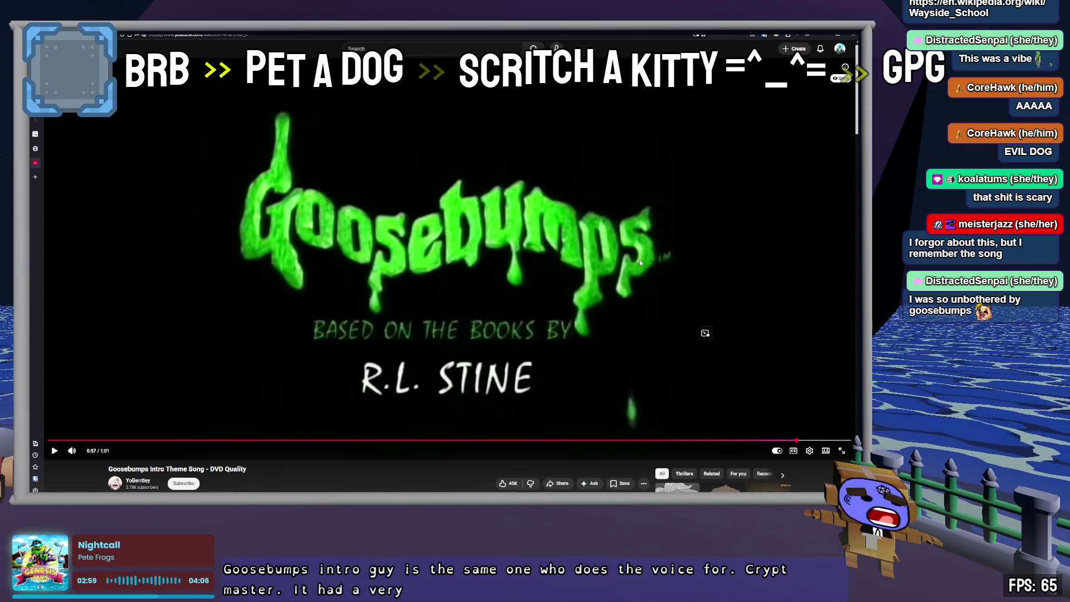
middle_click(39, 166)
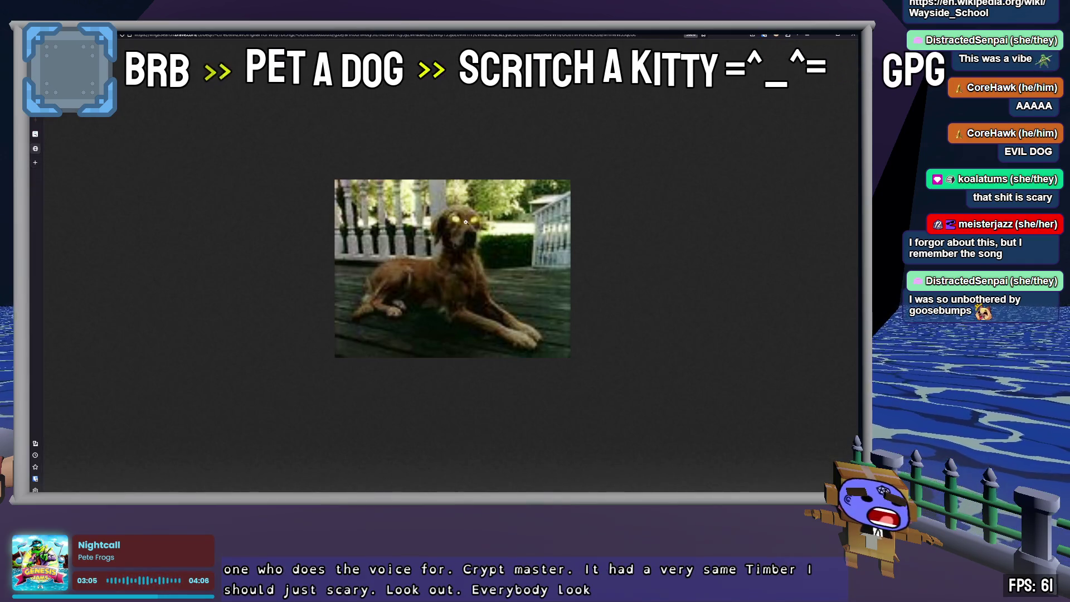
middle_click(38, 151)
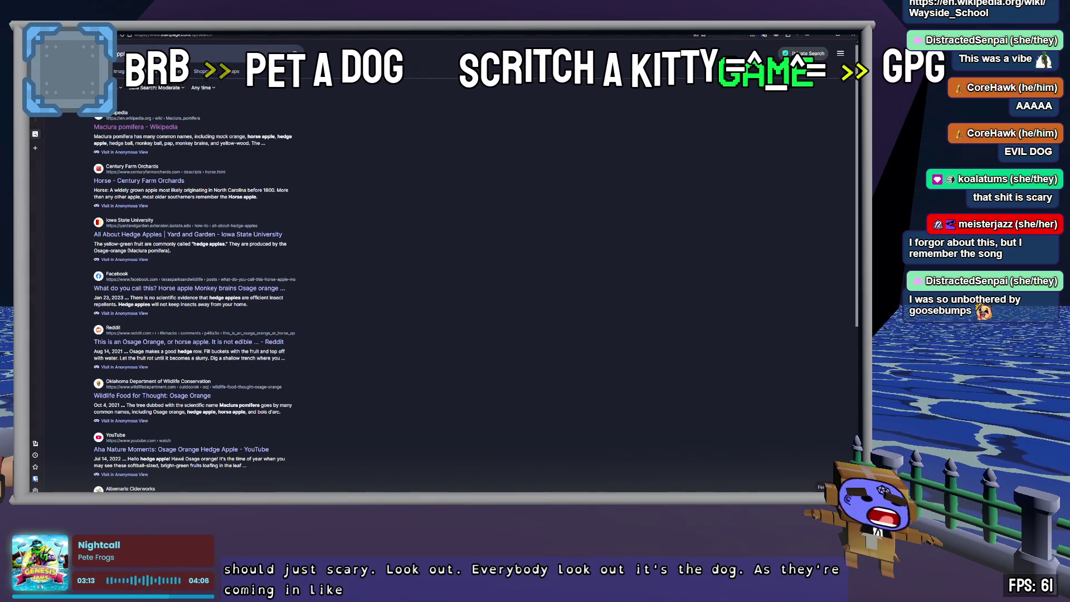
- Switch to the Godot editor, then back to the browser showing the Them! article
key("alt+Tab")
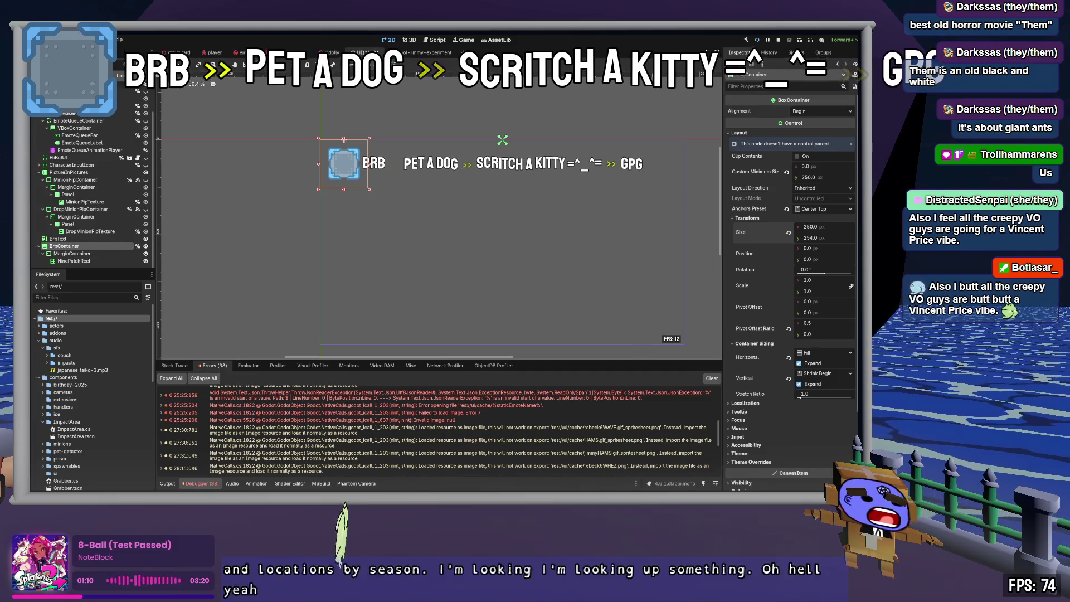
key("alt+Tab")
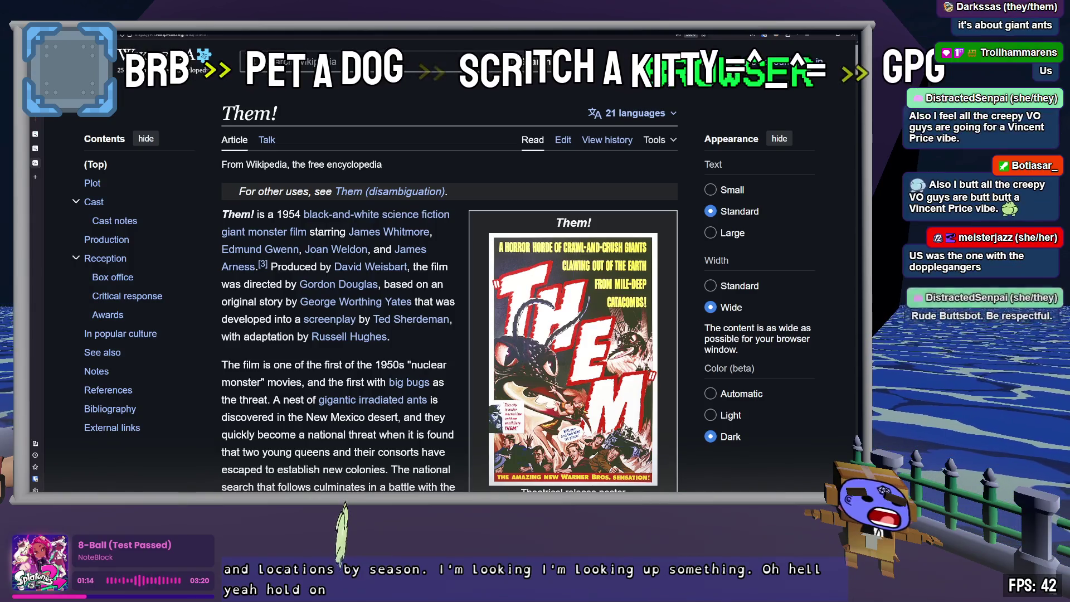
- Scroll further down the Them! article, then return to Godot and select NinePatchRect
scroll(441, 327, "down", 2)
scroll(440, 328, "down", 2)
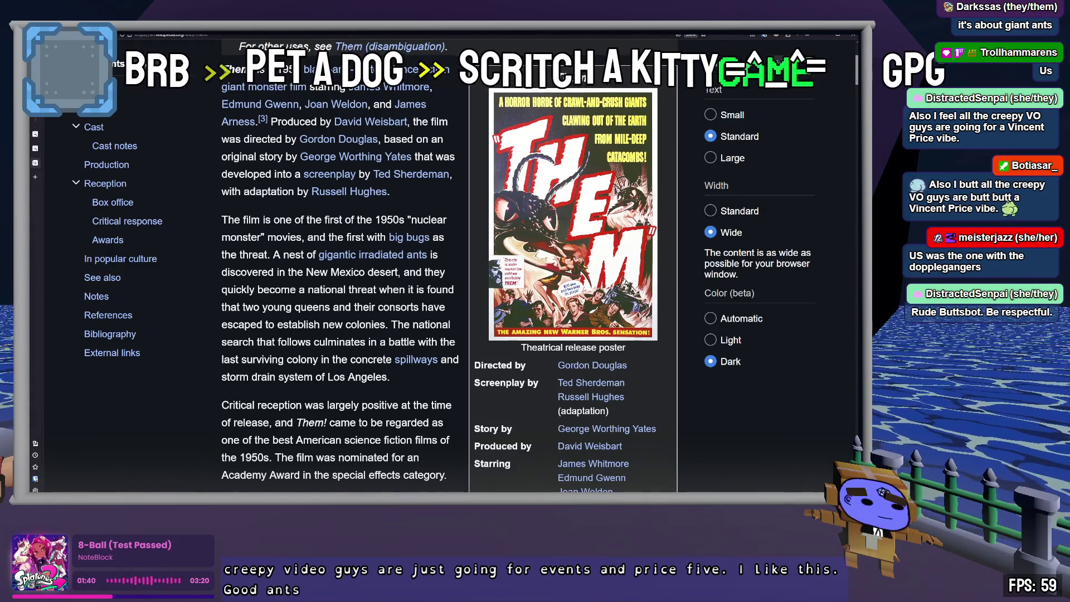
key("alt+Tab")
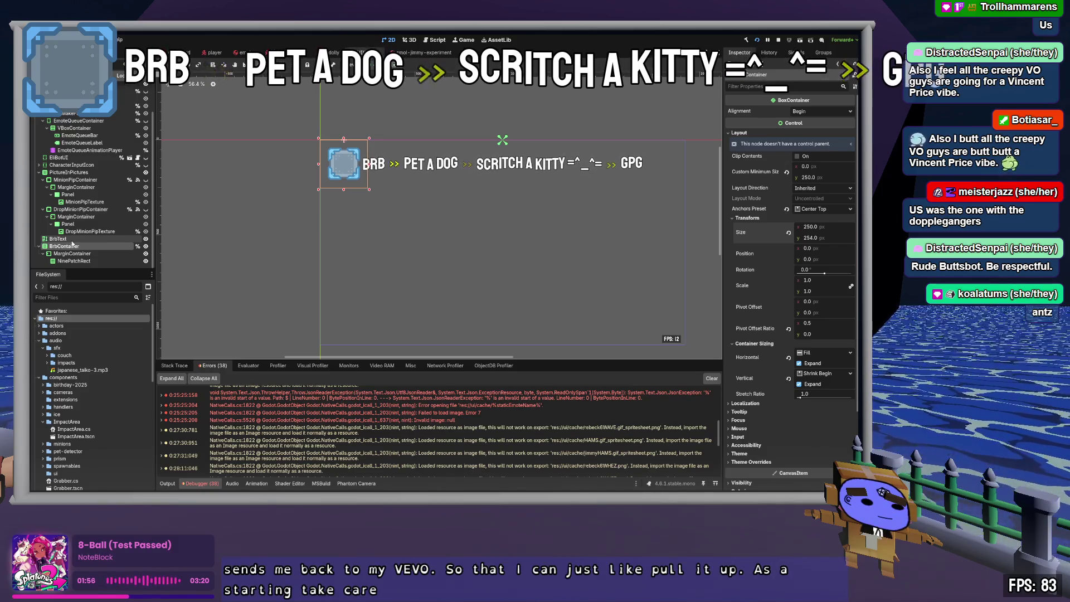
left_click(72, 260)
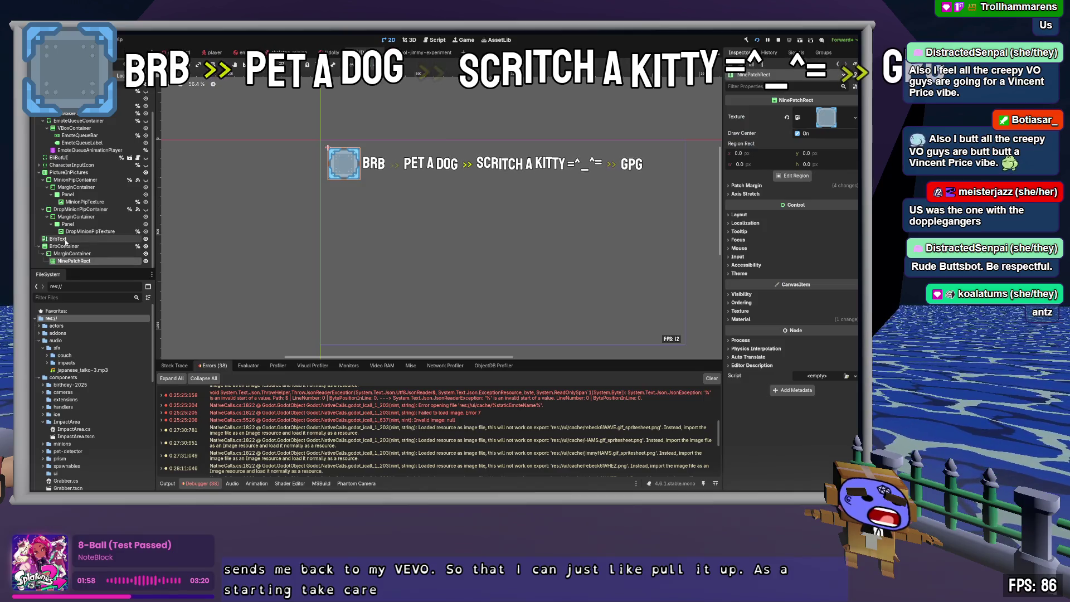
- Drop BrbText inside NinePatchRect and inspect BrbText, NinePatchRect and MarginContainer
left_click_drag(65, 239, 73, 260)
left_click(73, 261)
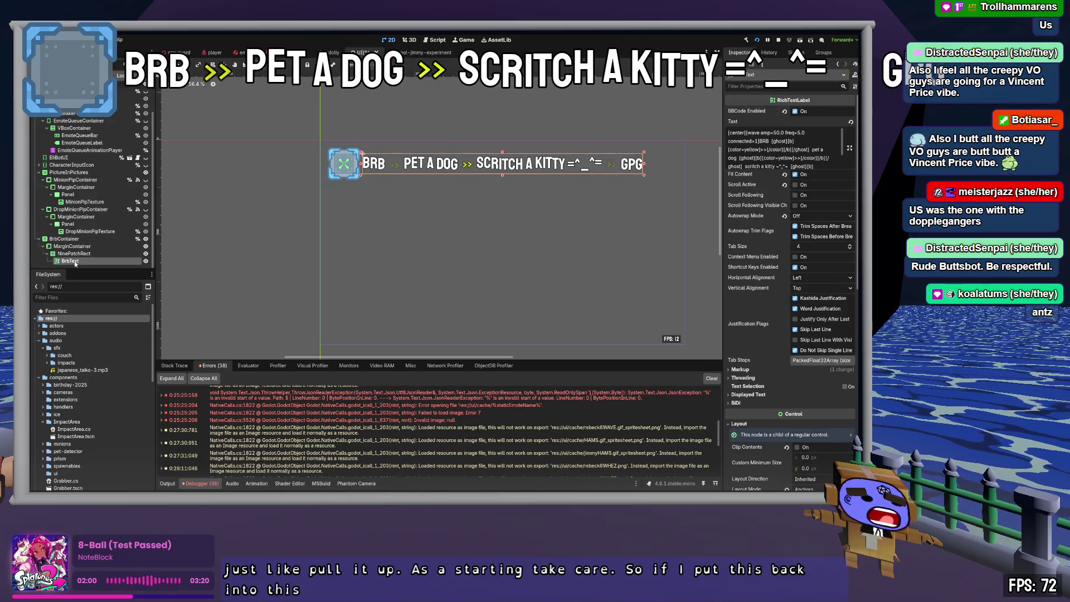
left_click(78, 254)
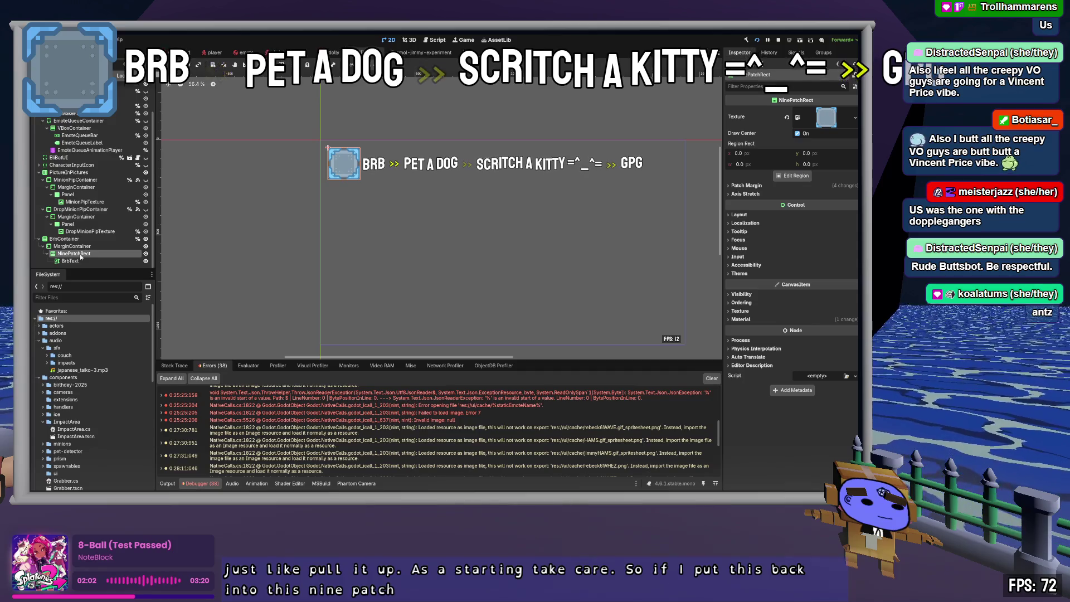
left_click(73, 262)
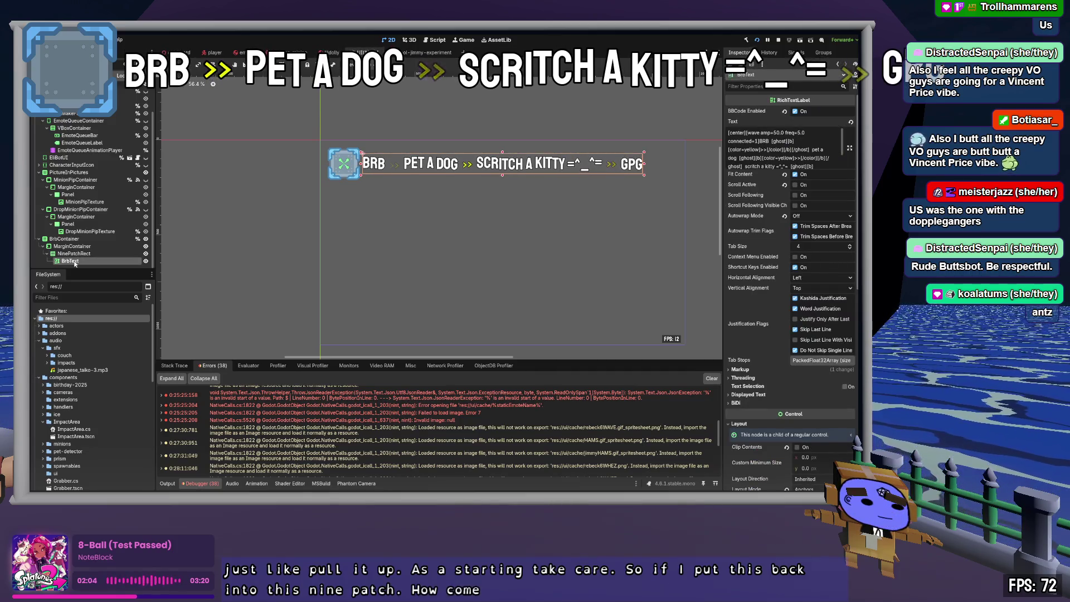
left_click(75, 254)
left_click(76, 246)
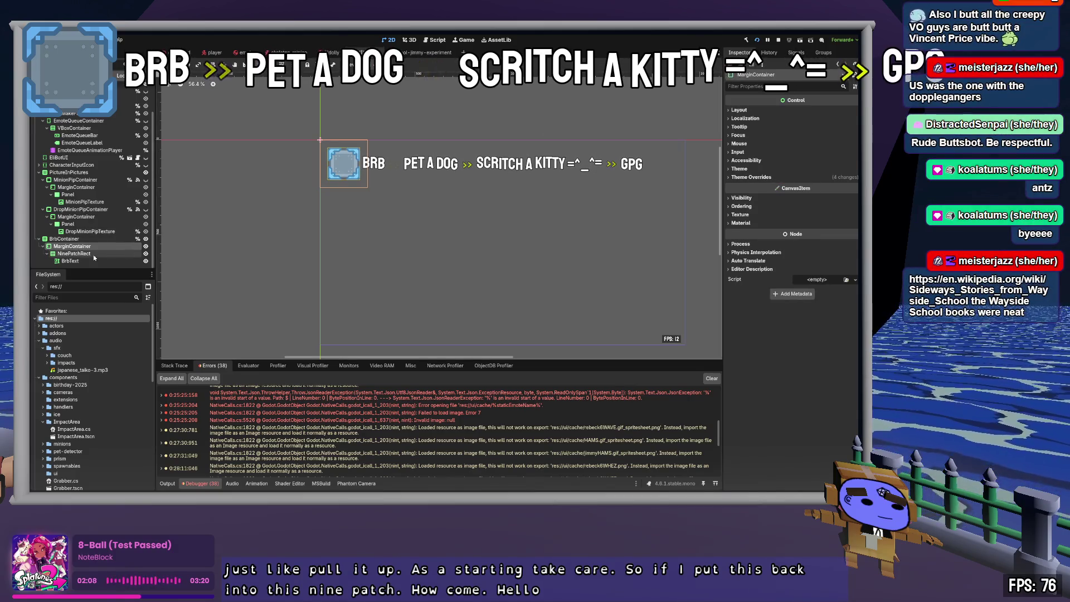
left_click(71, 260)
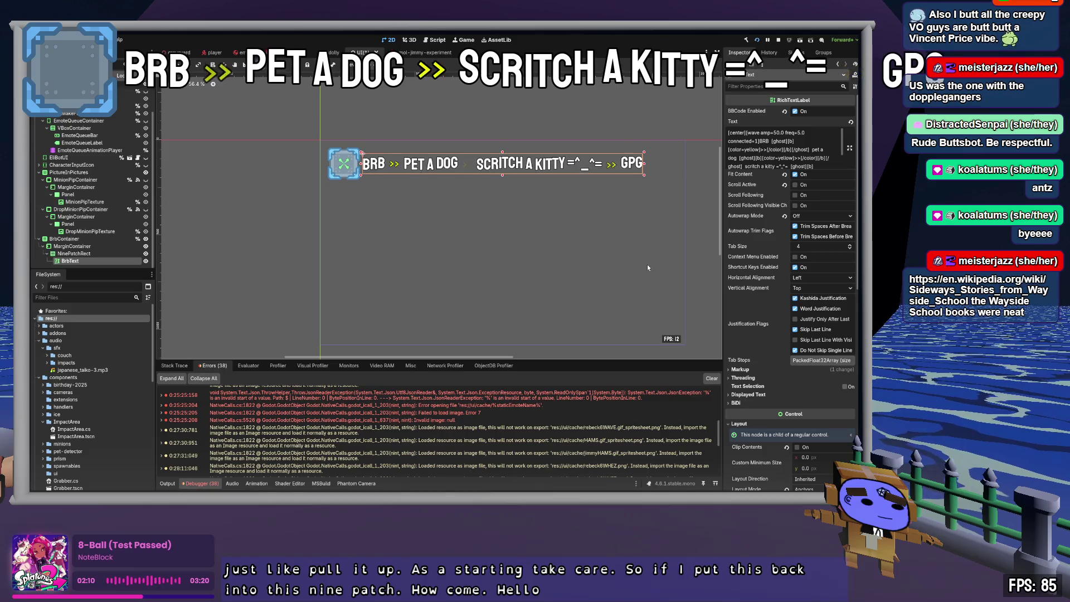
left_click(76, 254)
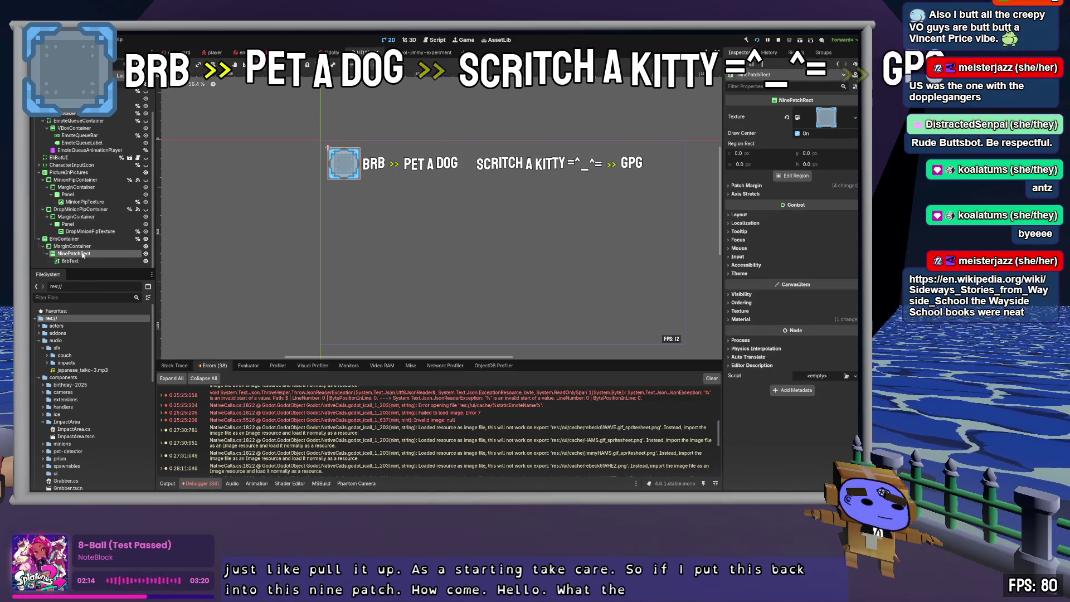
- Move BrbText out under MarginContainer, placed after NinePatchRect so the text draws on top
left_click(71, 259)
left_click_drag(71, 259, 73, 251)
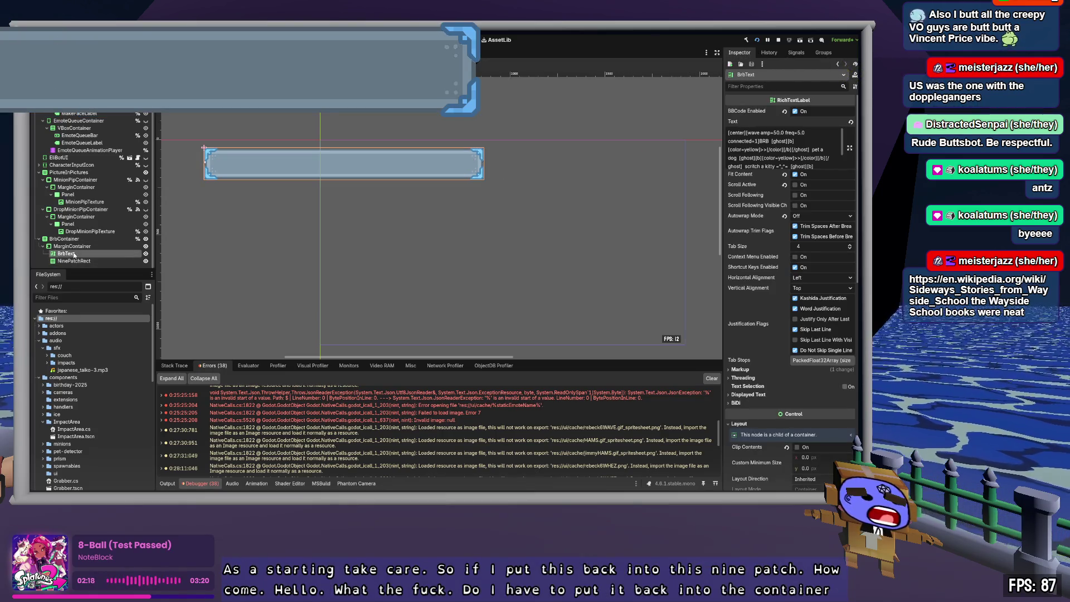
left_click_drag(72, 253, 73, 266)
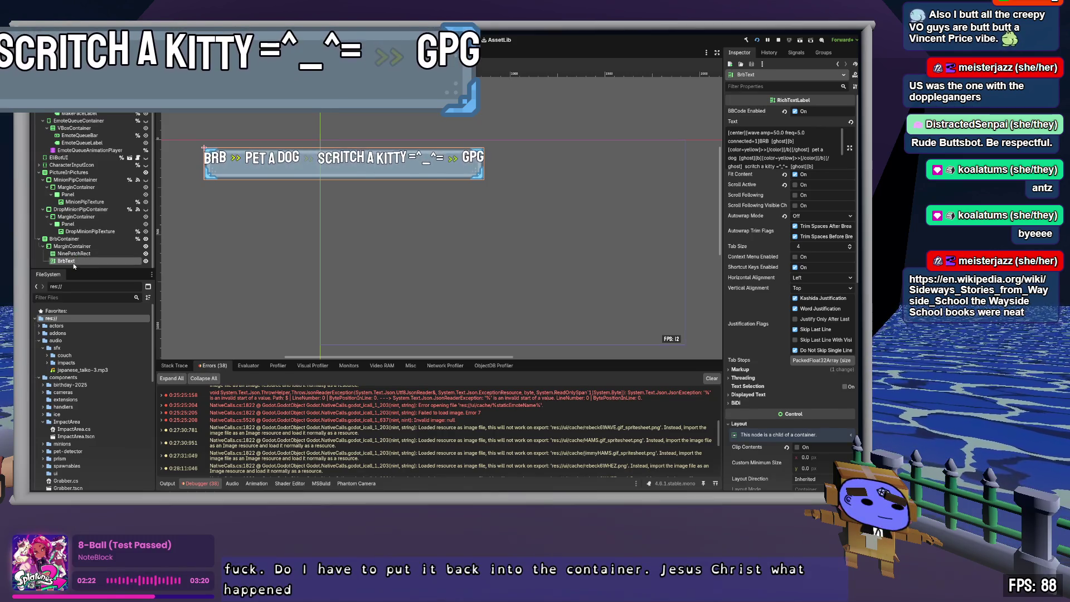
left_click(74, 248)
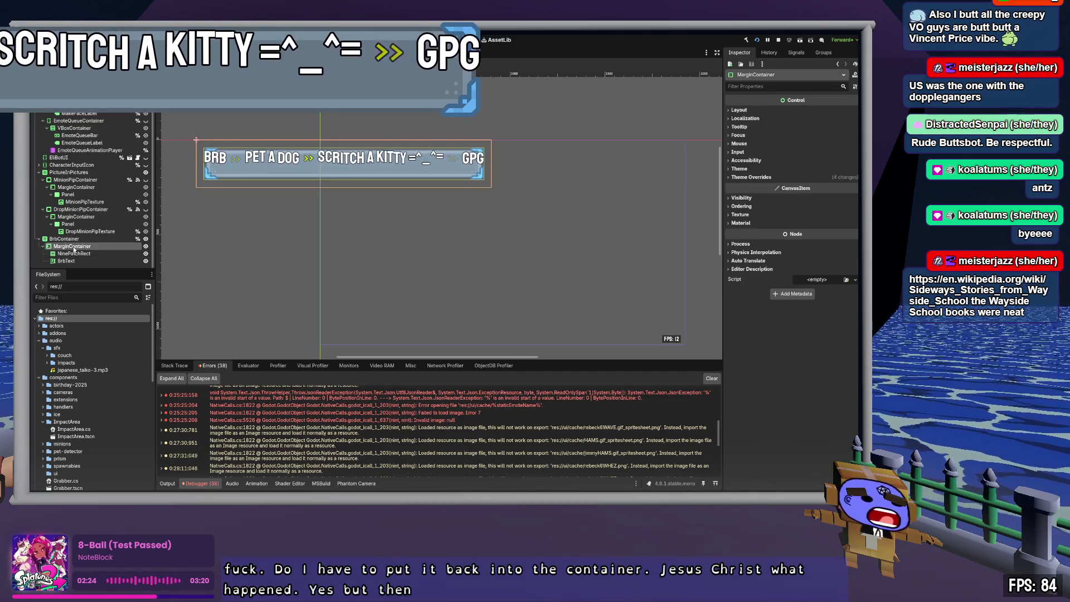
- Anchor BrbContainer to the top left, then inspect MarginContainer and NinePatchRect
left_click(59, 240)
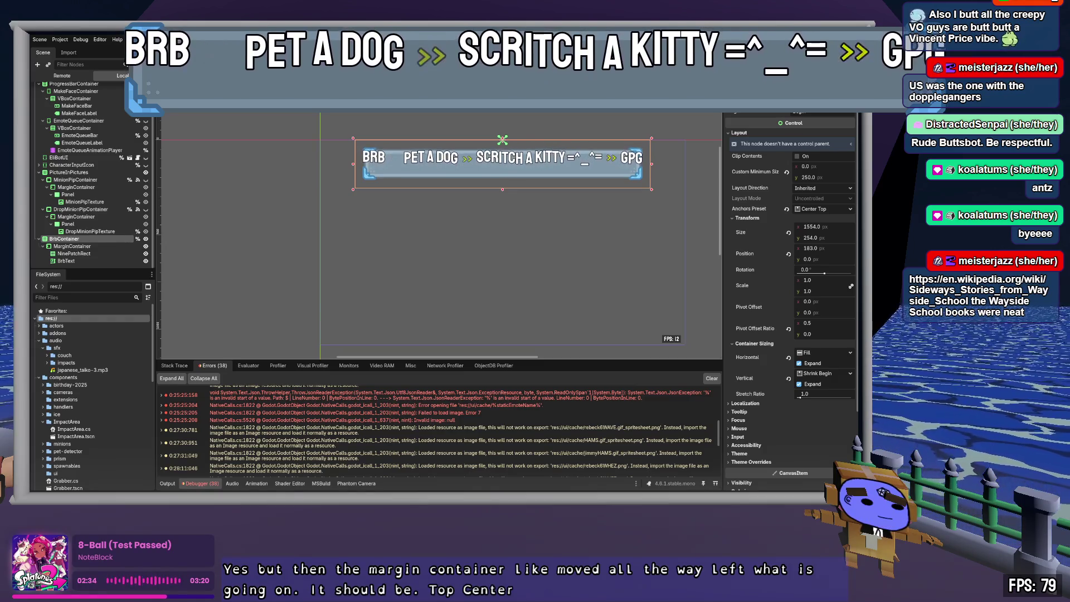
key("ctrl+z")
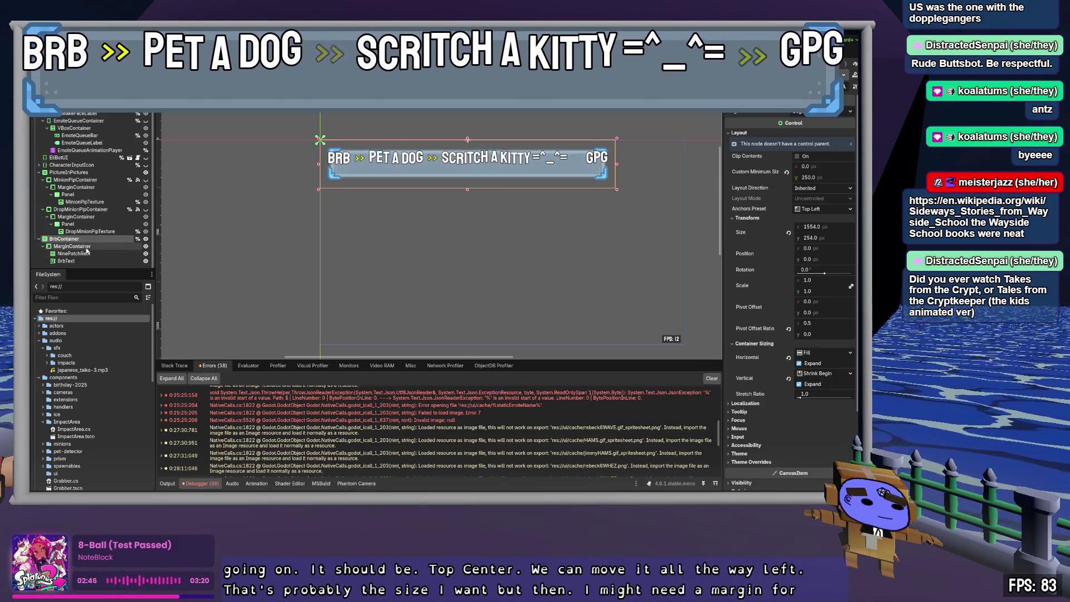
left_click(78, 246)
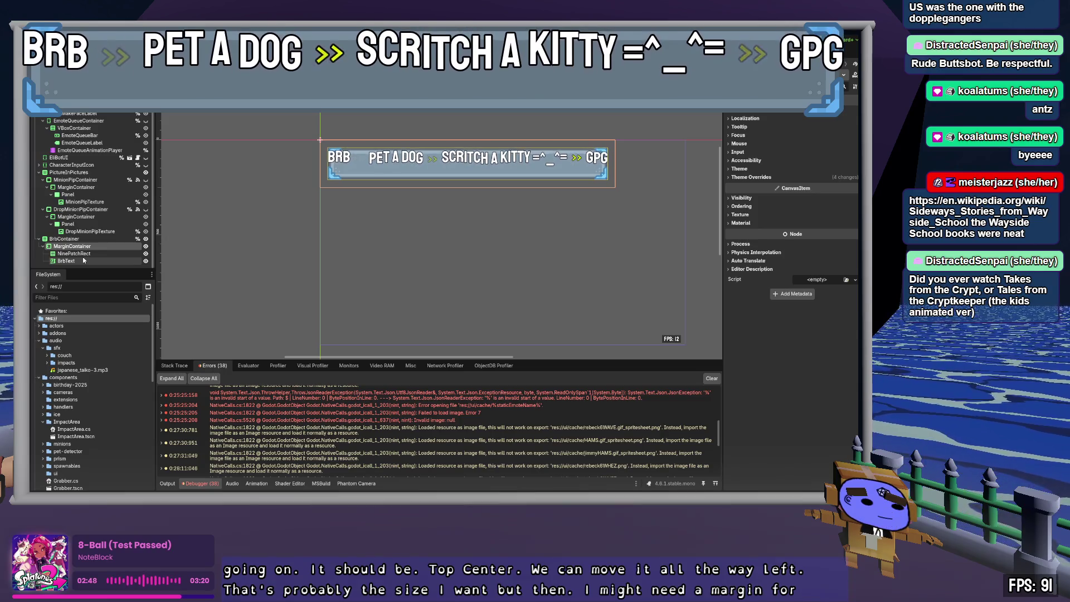
left_click(85, 254)
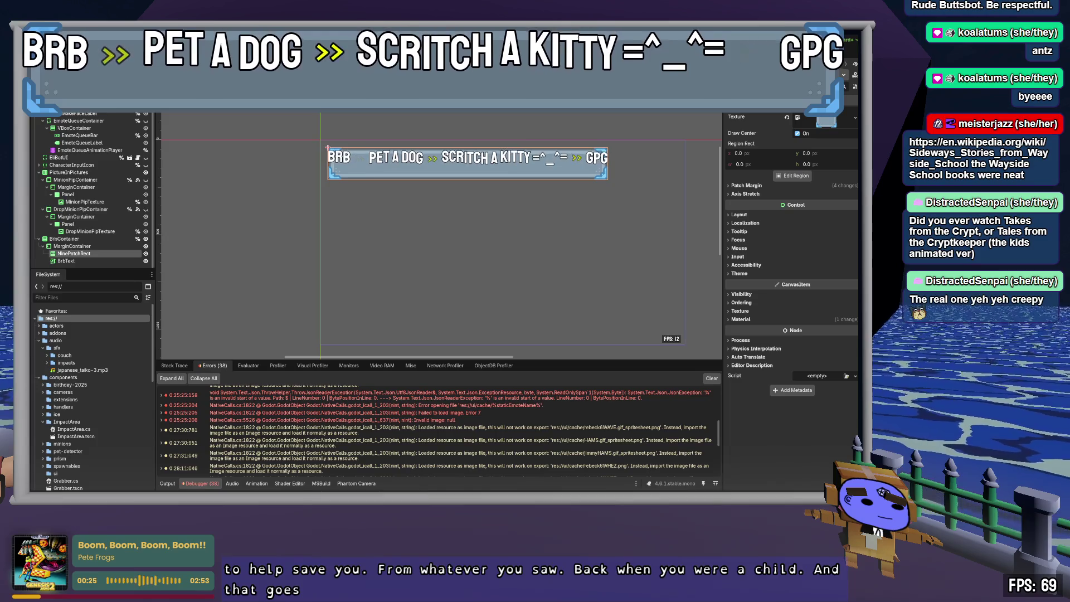
- Switch from Godot to the code editor showing the DropMinion C# method
key("alt+Tab")
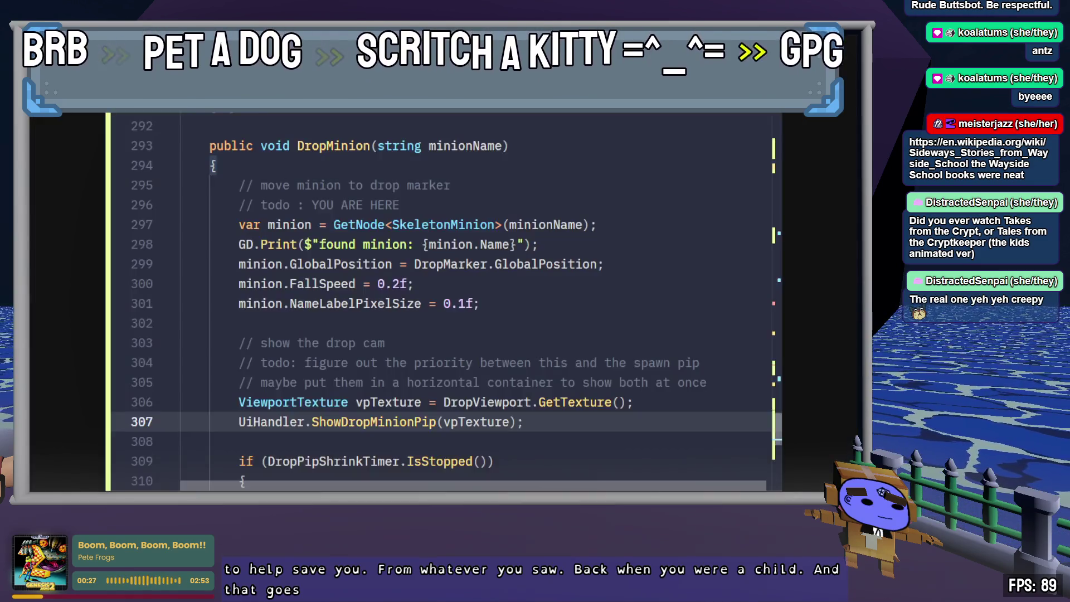
- Switch from the code editor to the browser with the Wayside School article
key("alt+Tab")
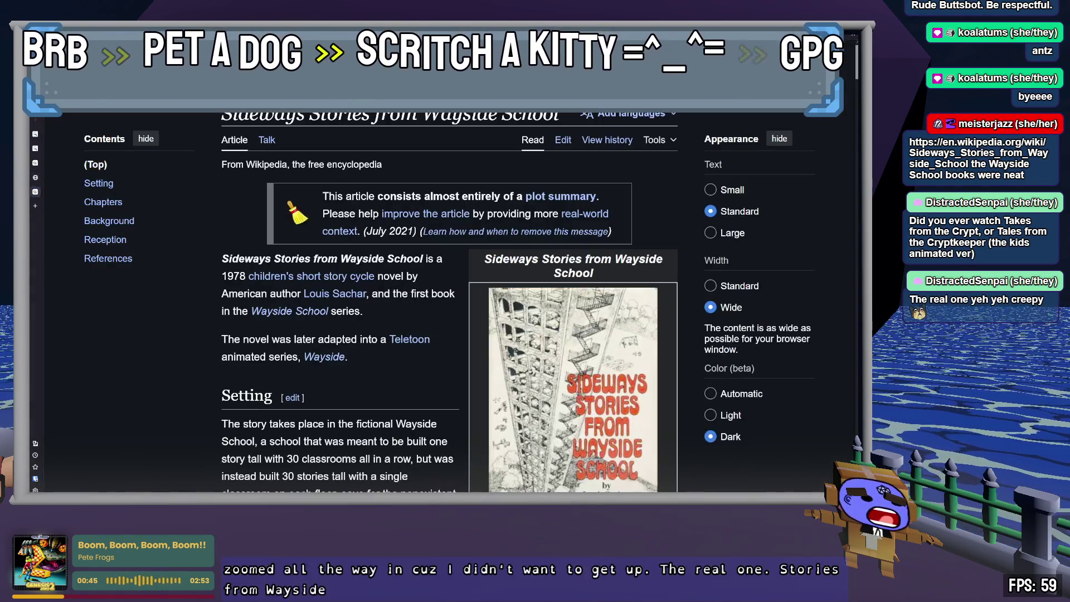
- Skim the Sideways Stories article, close it and the dog photo tab, and return to Godot
scroll(640, 293, "down", 3)
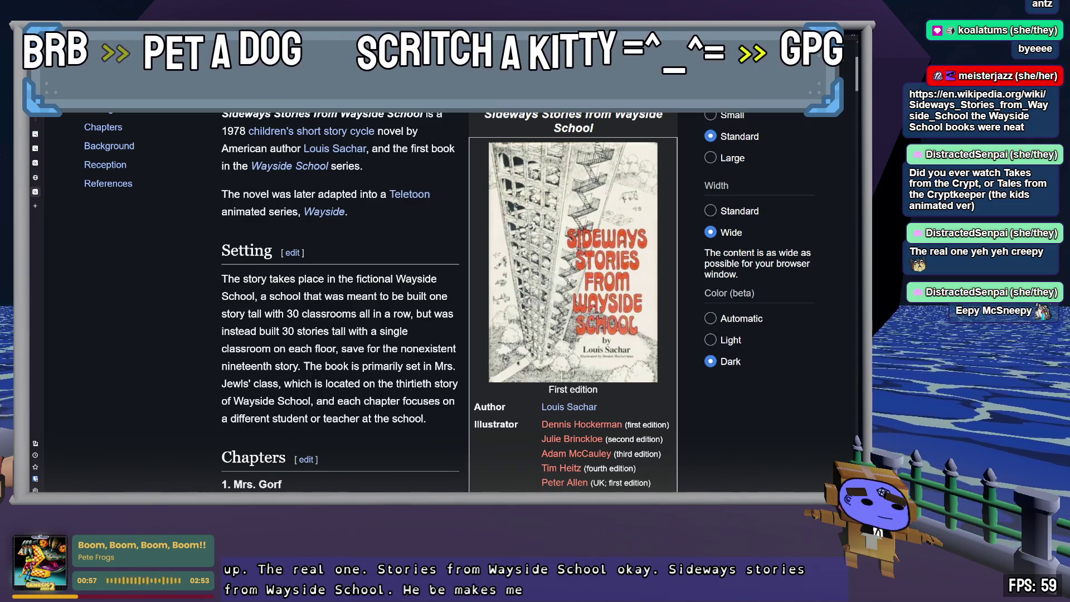
scroll(768, 414, "down", 4)
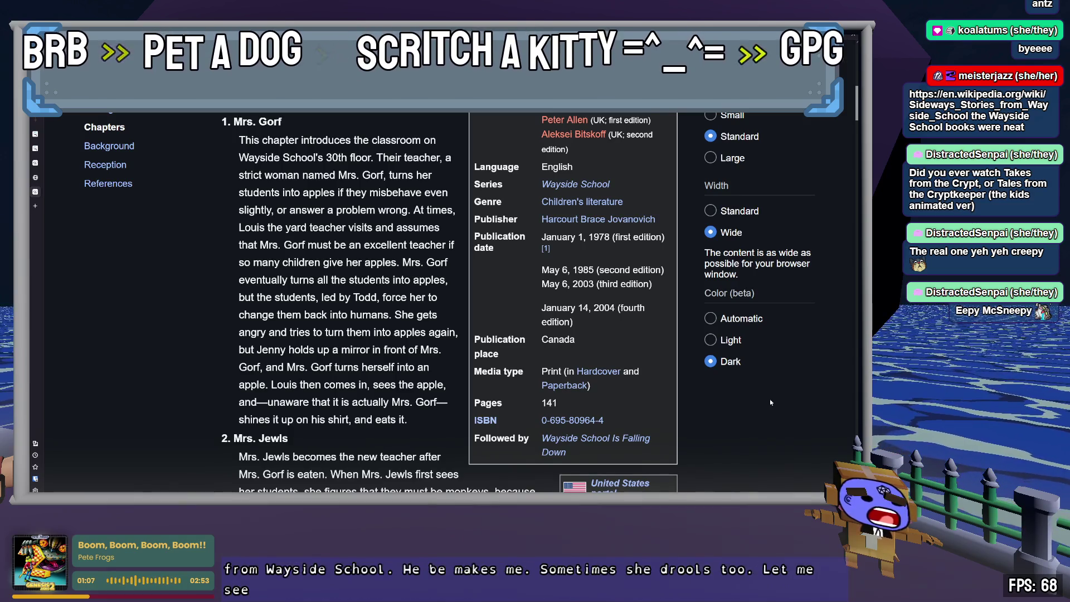
scroll(771, 402, "down", 5)
scroll(340, 286, "up", 7)
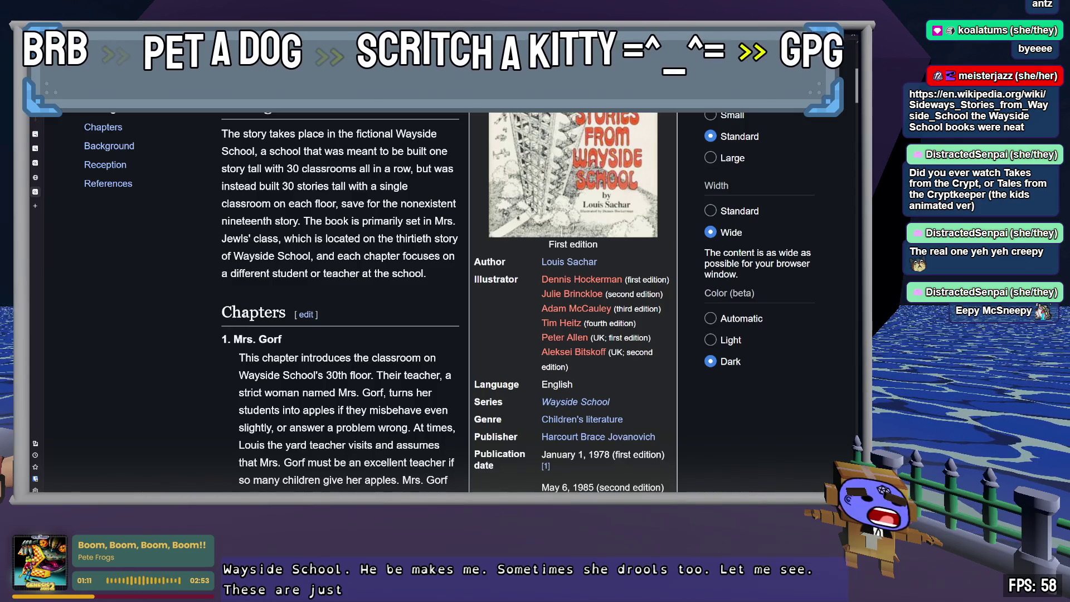
scroll(449, 303, "up", 5)
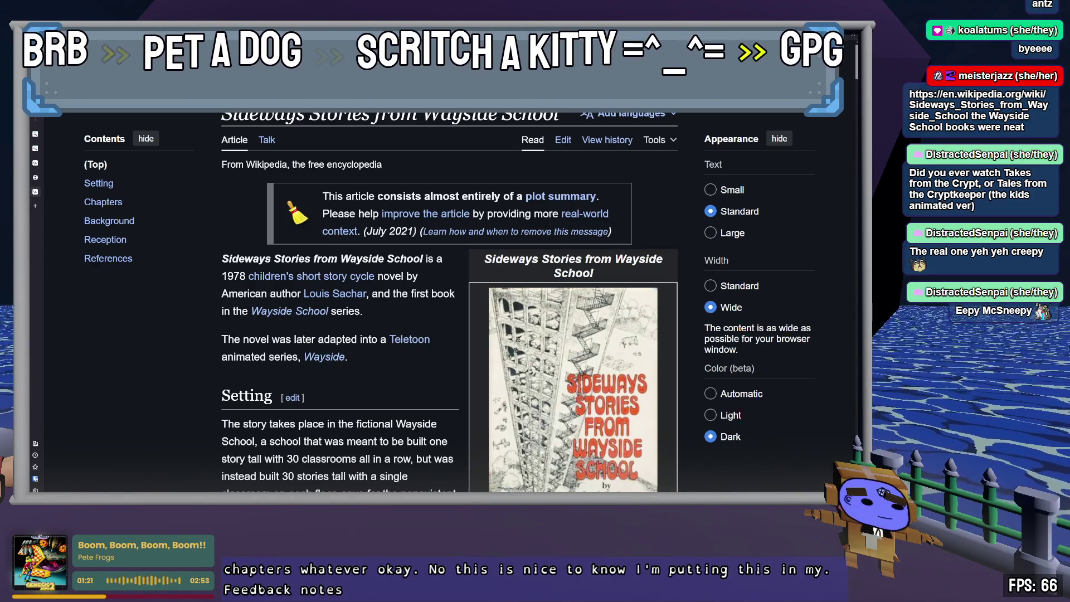
middle_click(35, 192)
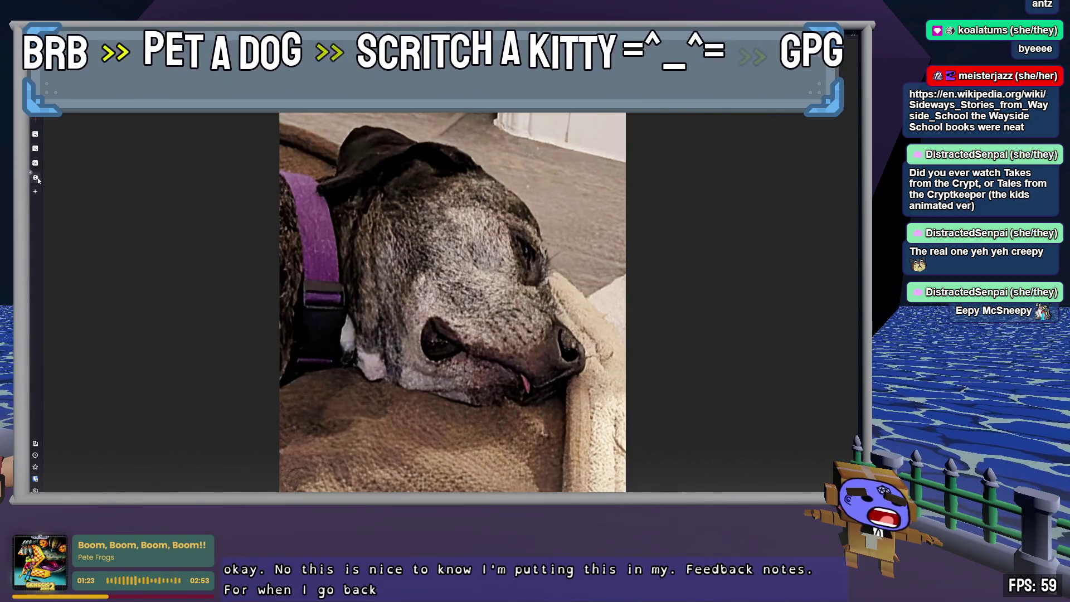
middle_click(35, 177)
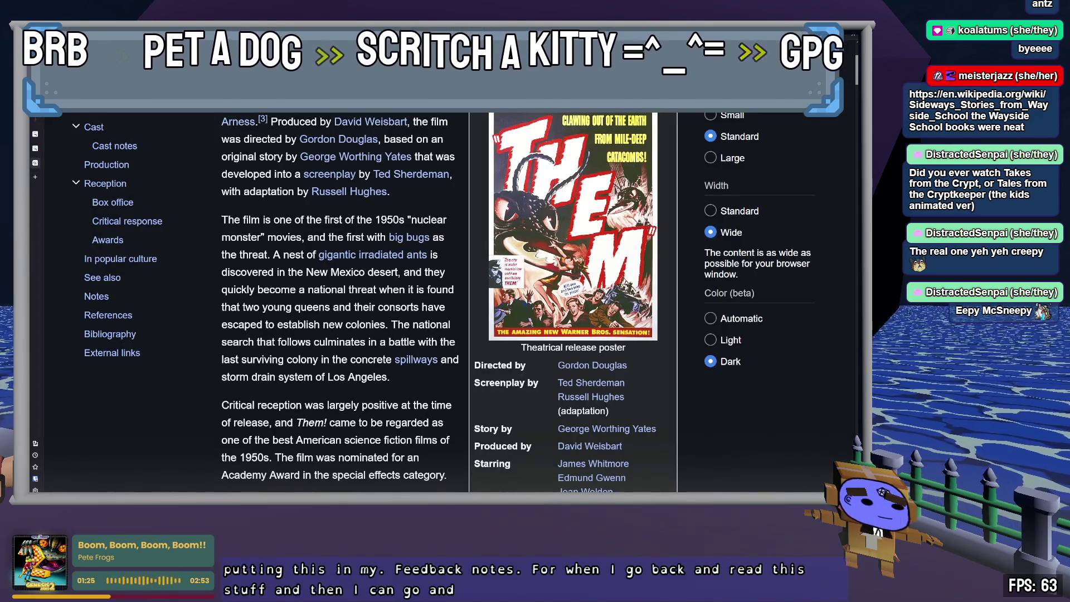
key("alt+Tab")
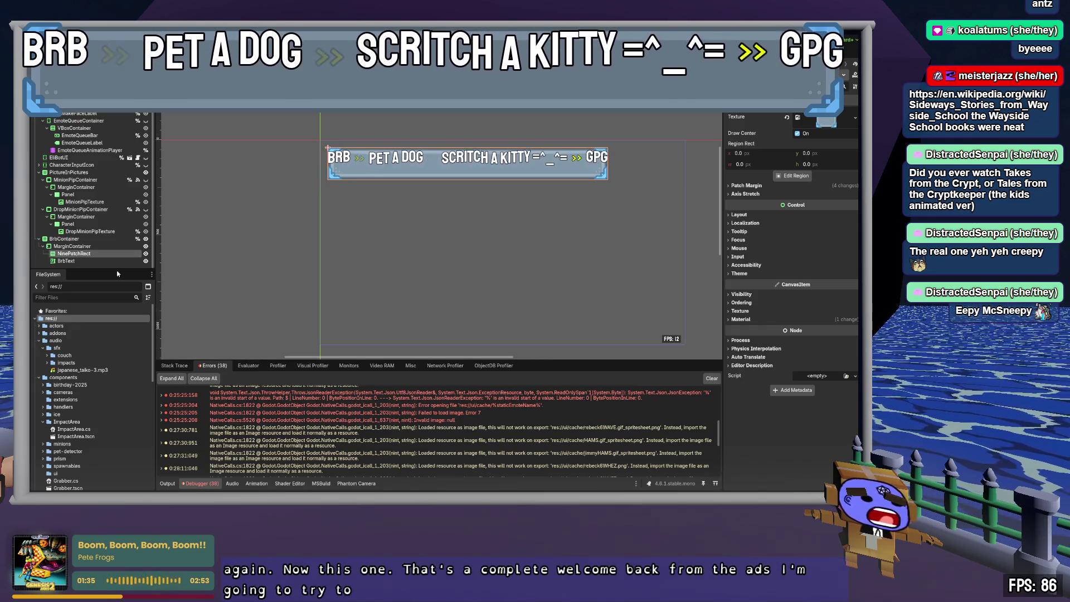
- Add a MarginContainer child under NinePatchRect and move BrbText into it
key("ctrl+a")
key("Return")
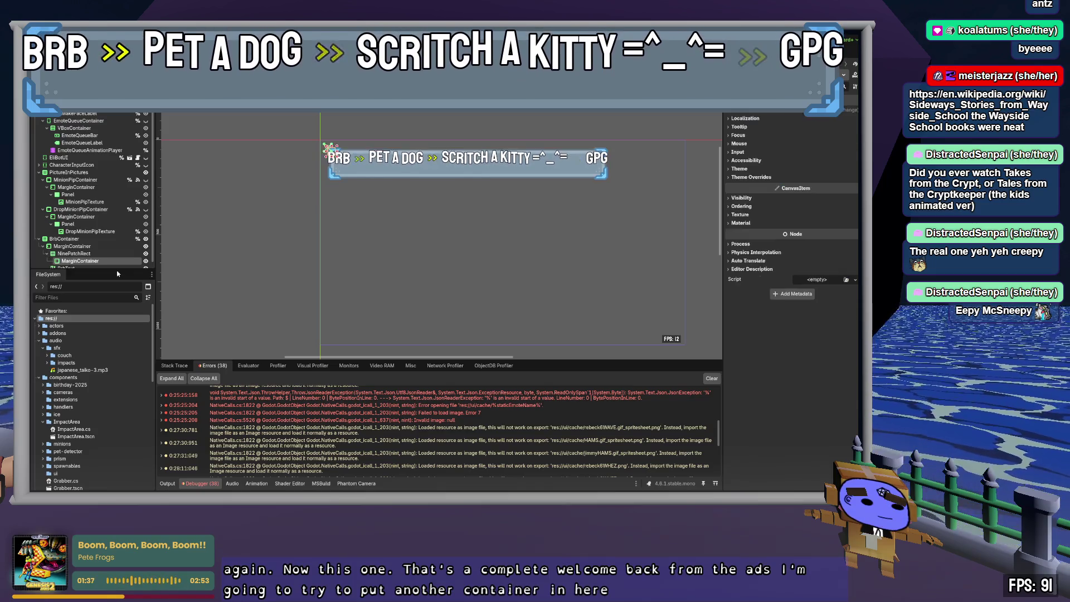
left_click_drag(78, 267, 83, 258)
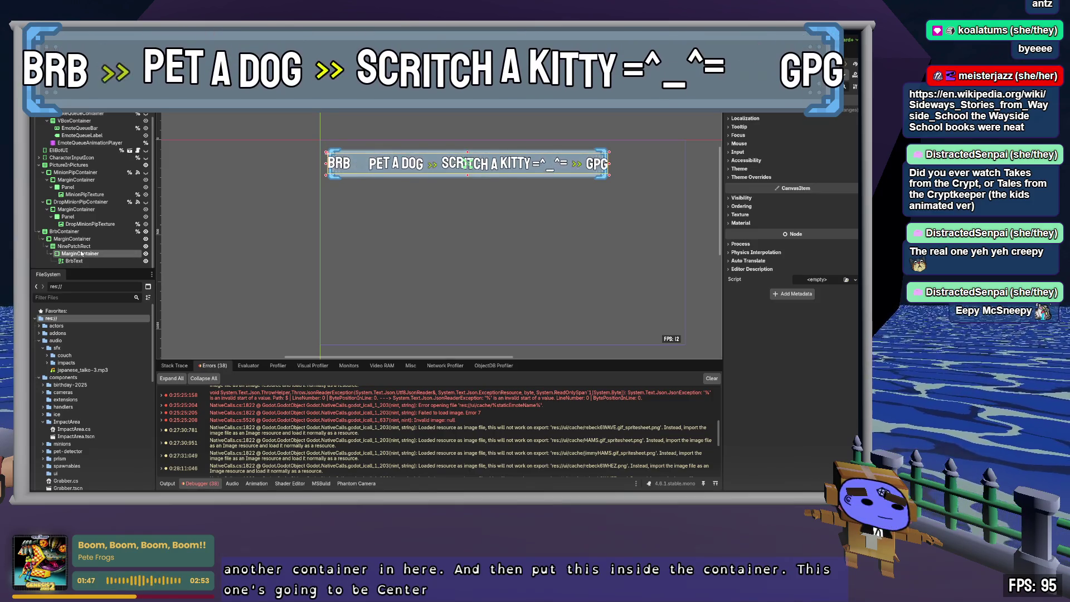
left_click(763, 177)
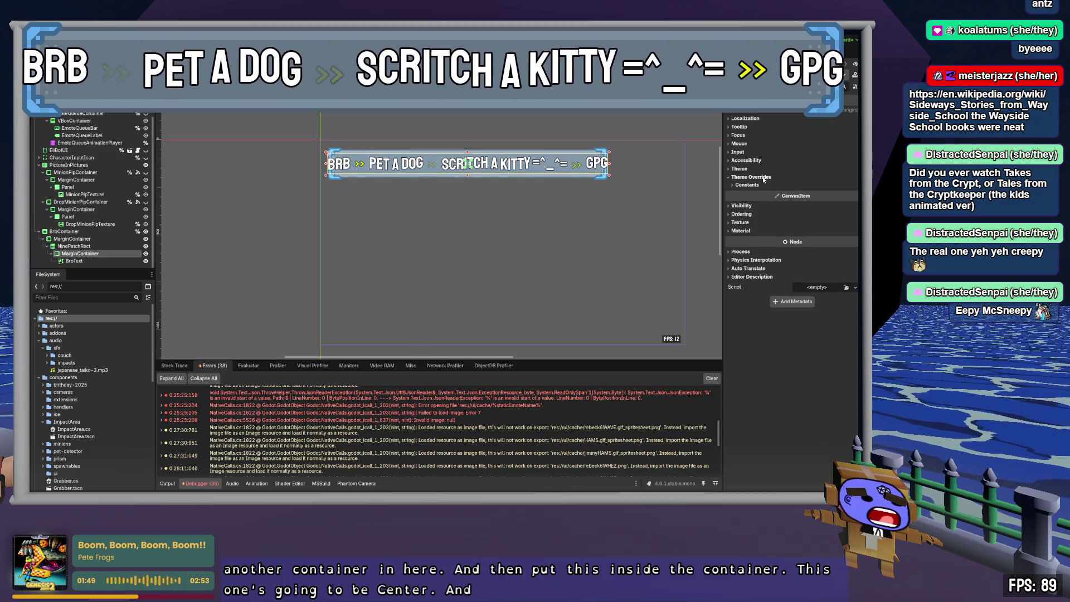
- Set the MarginContainer's Margin Left and Margin Right constant overrides to 40
left_click(761, 185)
left_click(741, 193)
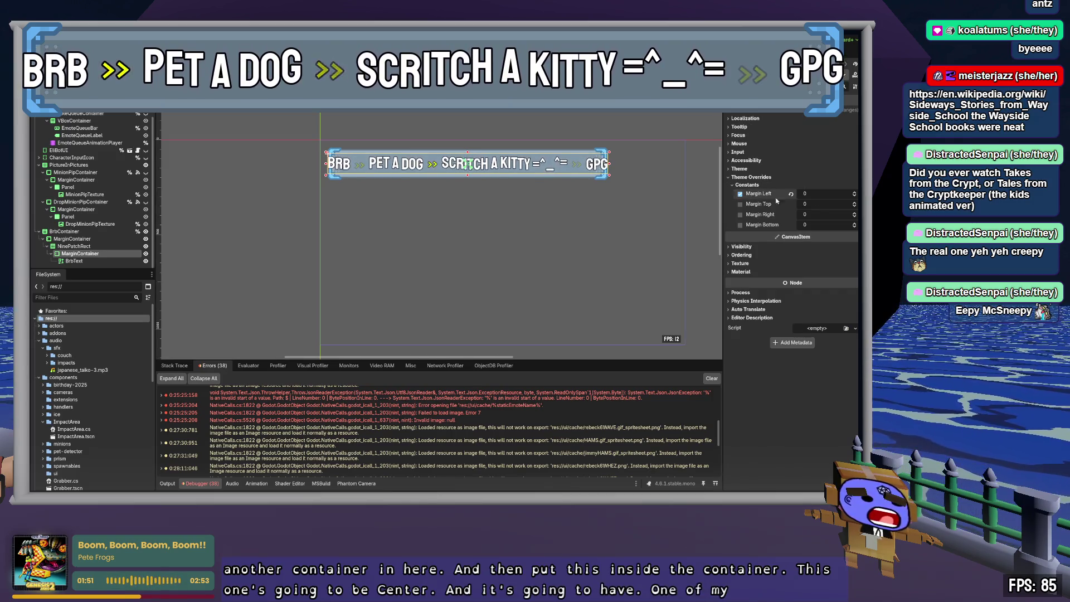
type("40")
left_click(827, 204)
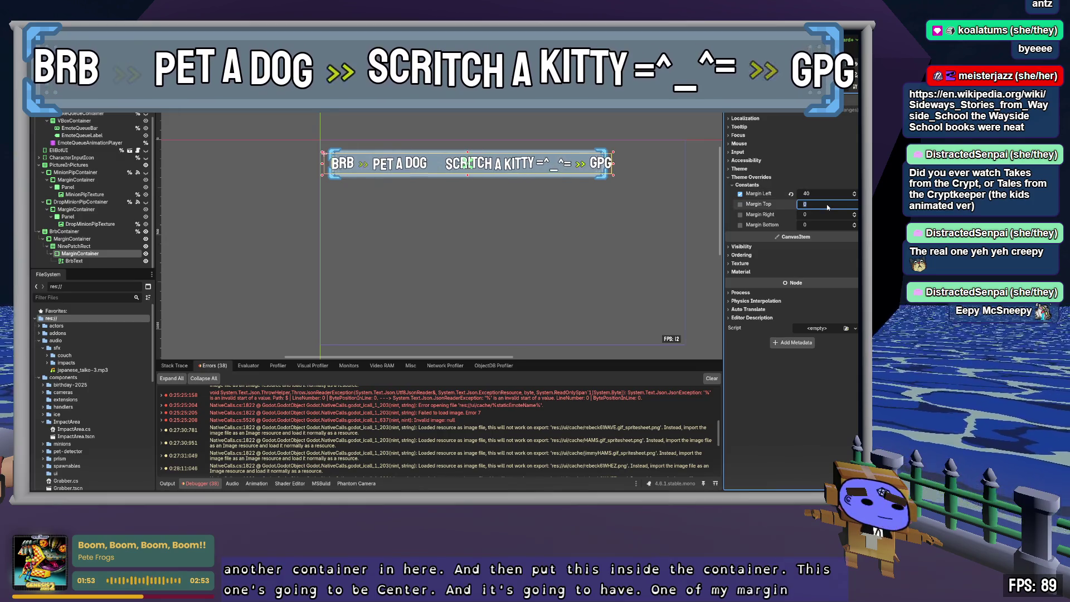
key("Tab")
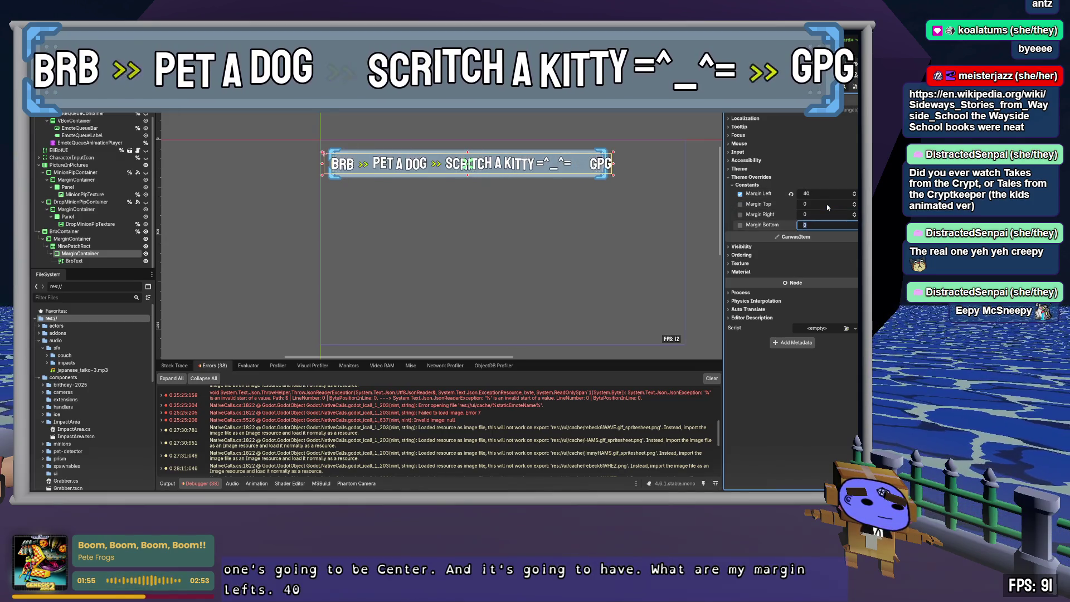
type("40")
key("Tab")
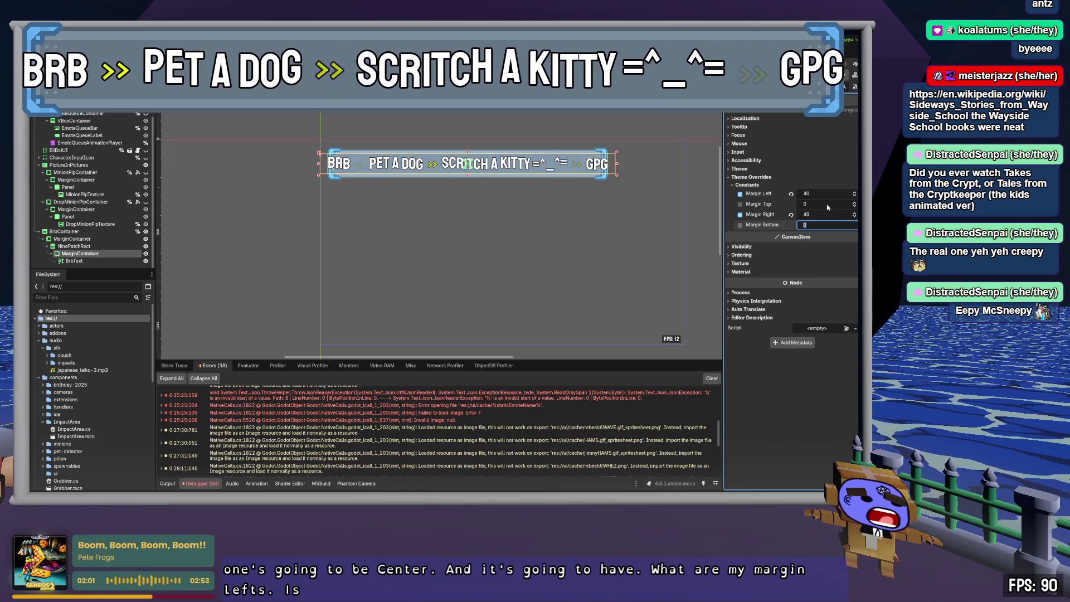
- Select BrbText and collapse its Transform, Layout and Focus sections to reach Theme Overrides
left_click(95, 261)
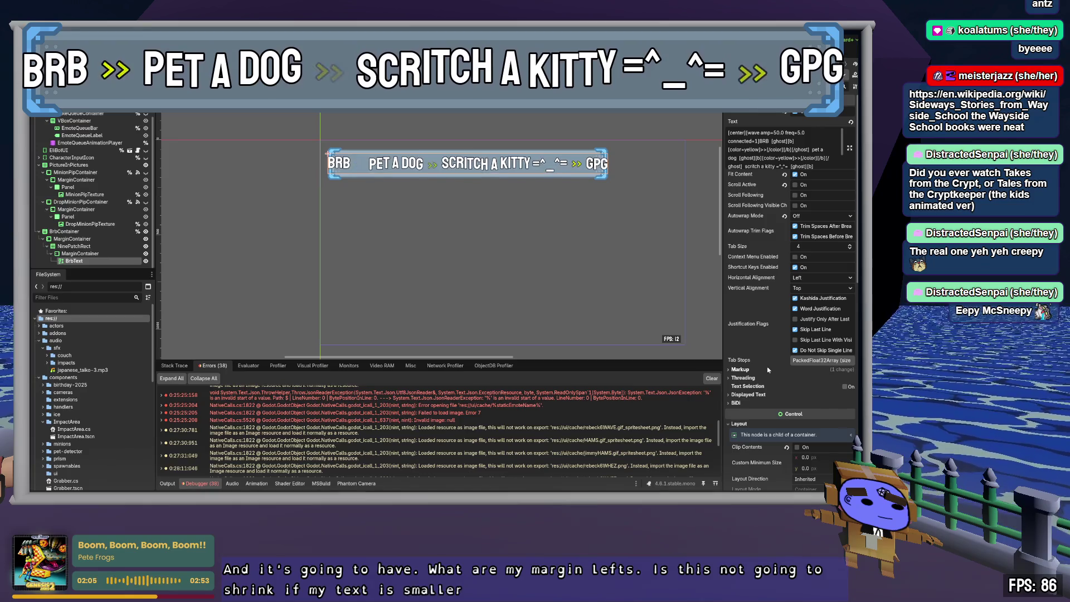
scroll(768, 369, "down", 10)
scroll(768, 369, "up", 2)
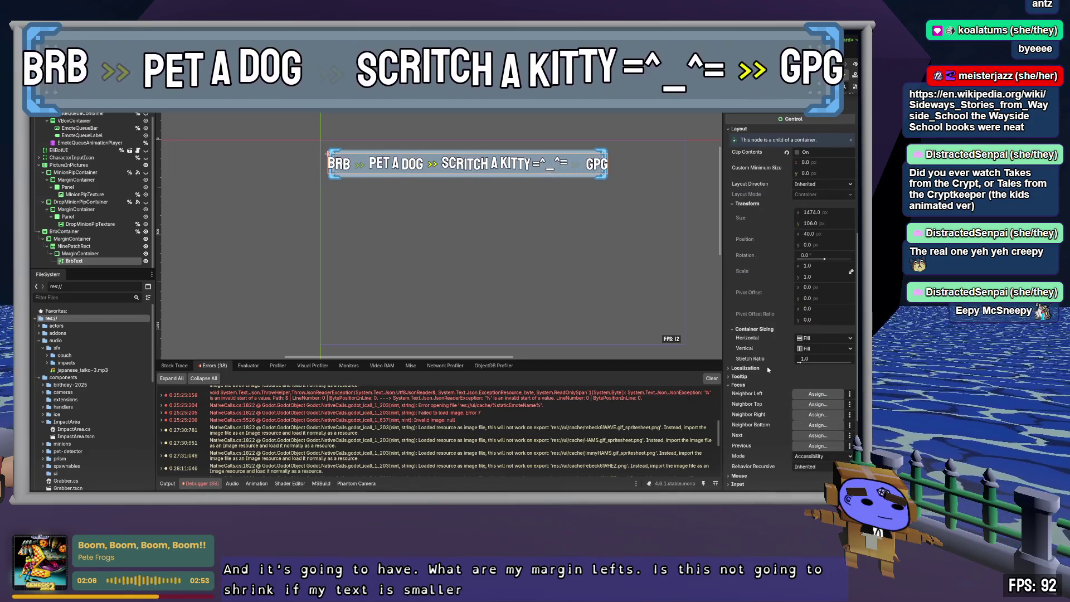
left_click(749, 203)
scroll(752, 206, "up", 3)
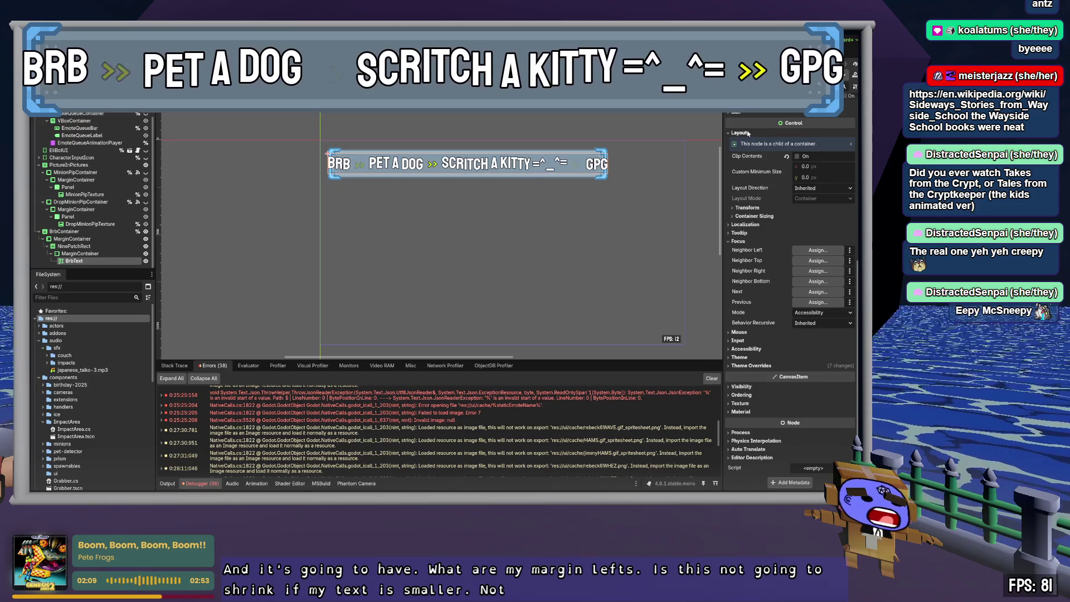
left_click(741, 216)
left_click(744, 242)
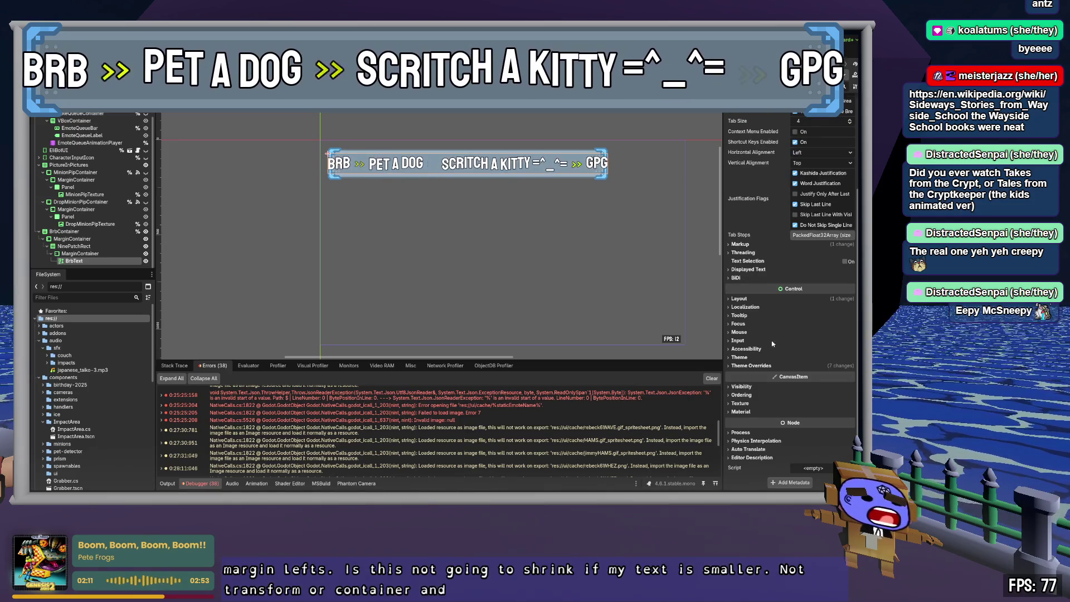
left_click(755, 366)
scroll(762, 360, "down", 3)
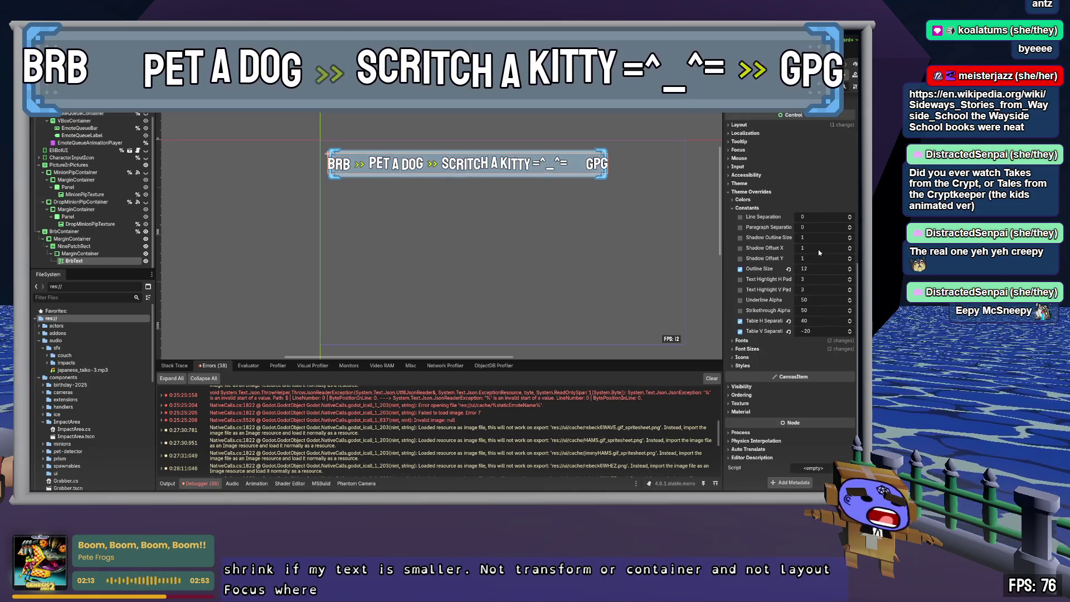
- Under BrbText's Font Sizes overrides, set Normal Font Size to 72 and Bold Font Size to 48
left_click(746, 208)
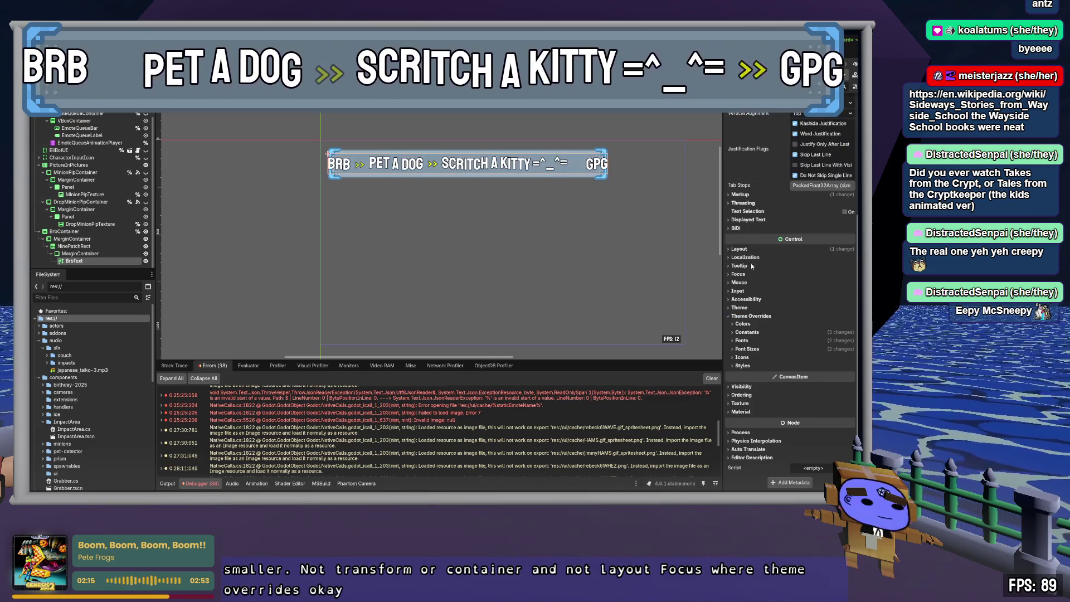
left_click(746, 348)
scroll(752, 351, "down", 2)
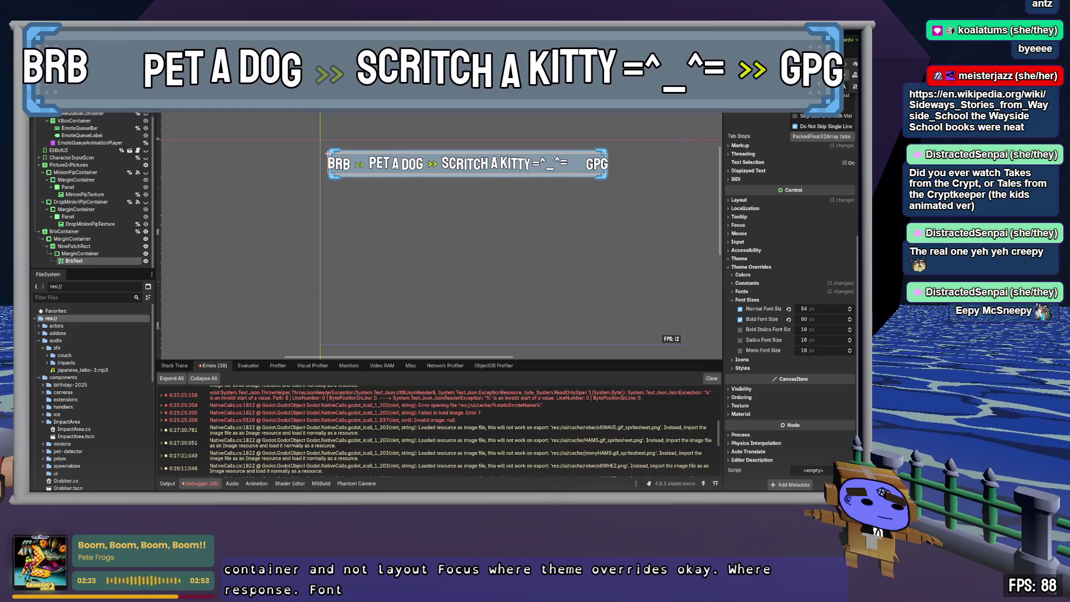
left_click(825, 310)
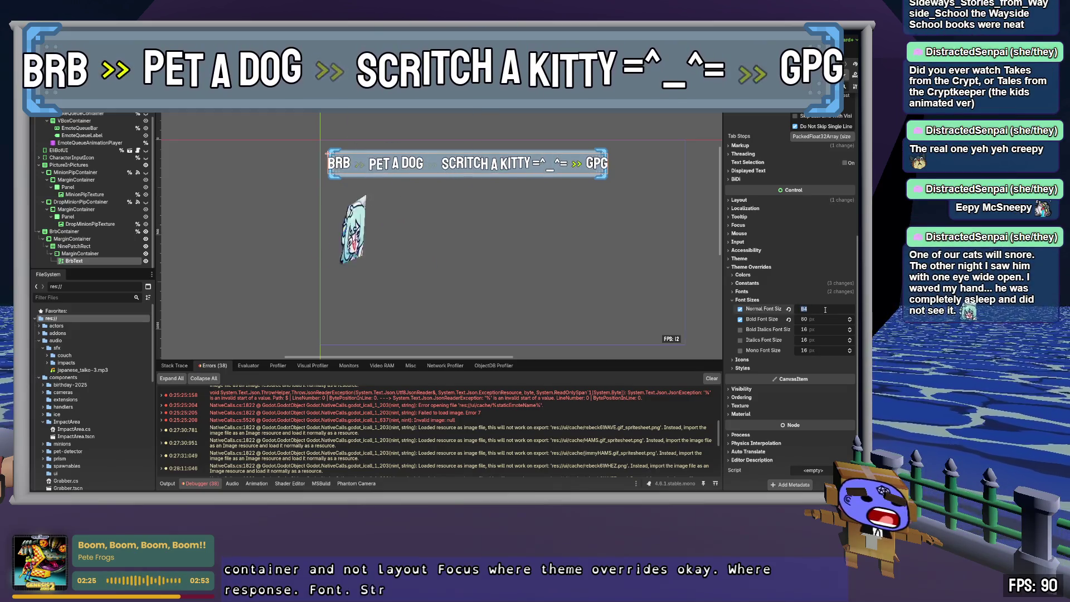
type("72")
key("Tab")
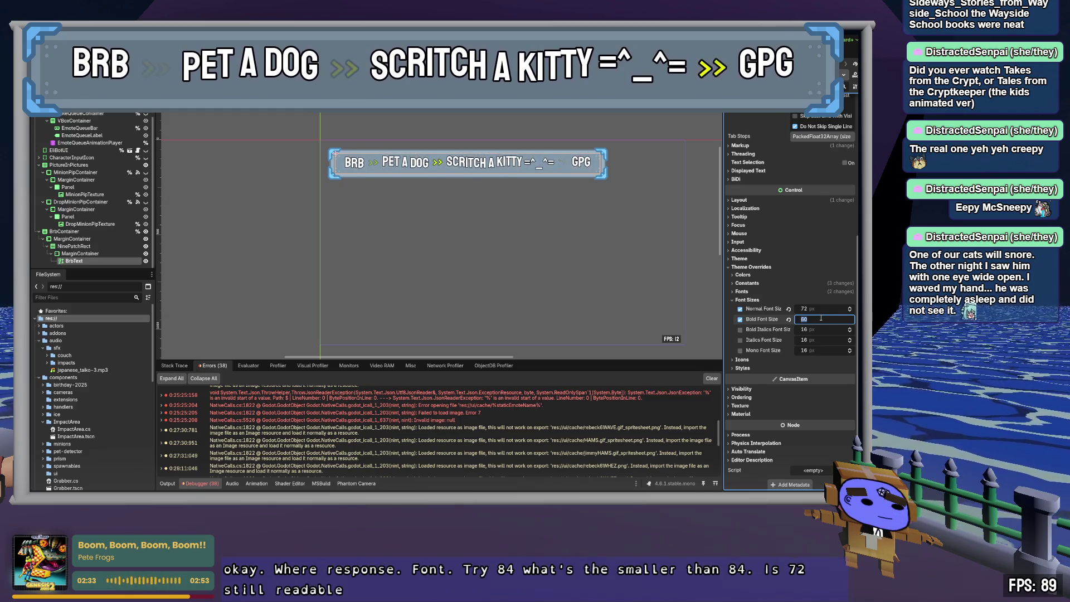
type("48")
key("Tab")
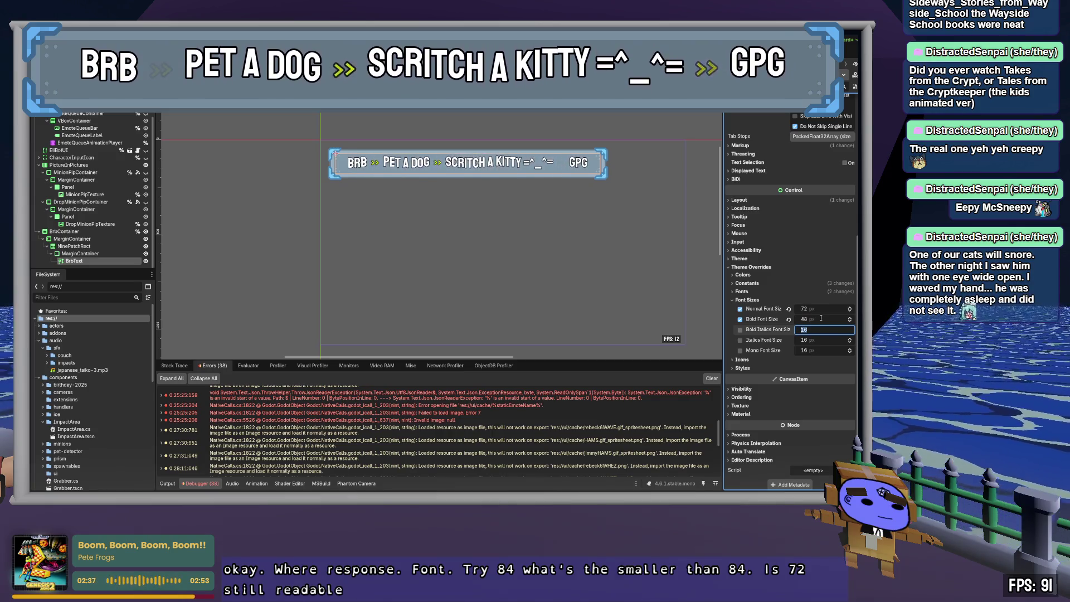
left_click(822, 308)
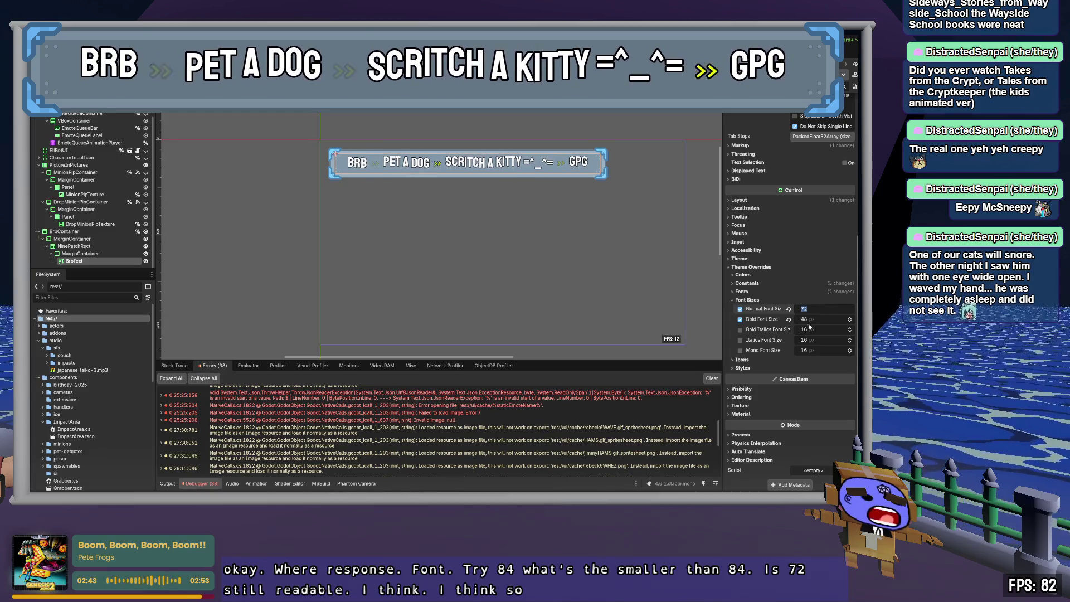
left_click(744, 275)
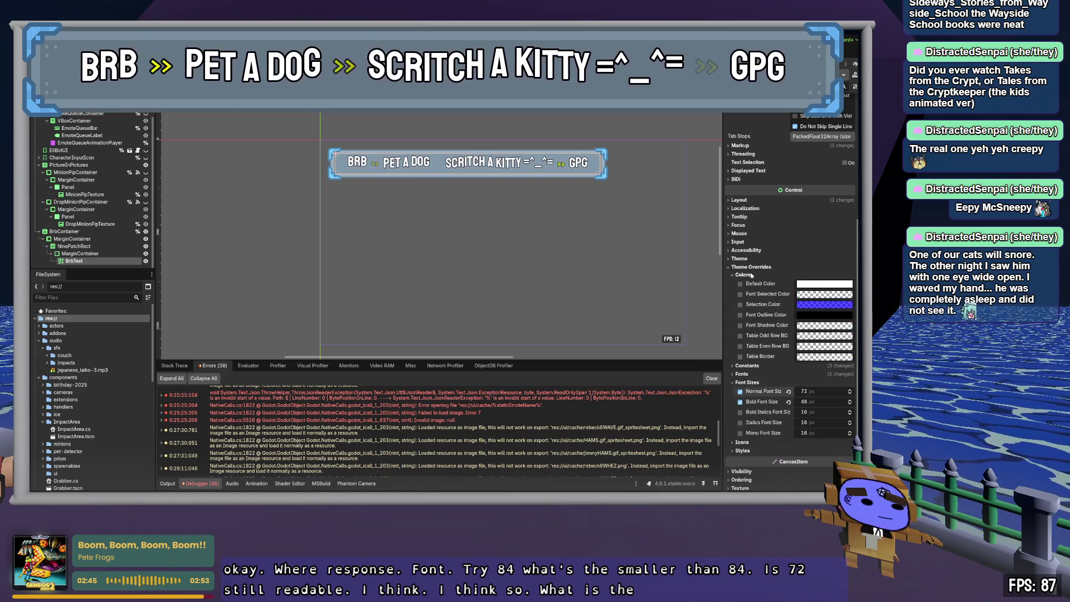
left_click(744, 275)
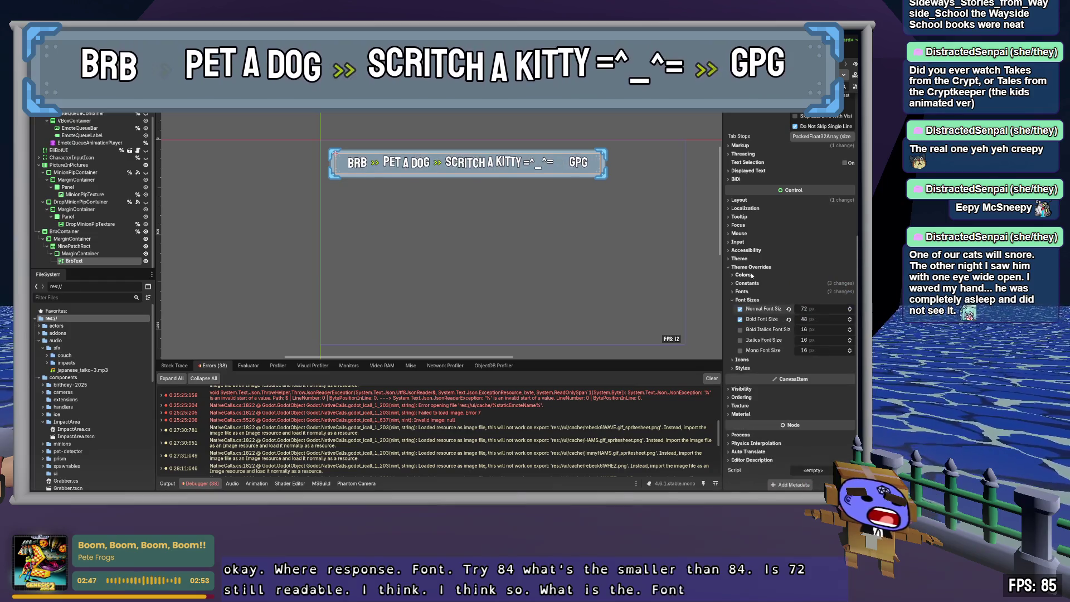
scroll(753, 337, "up", 5)
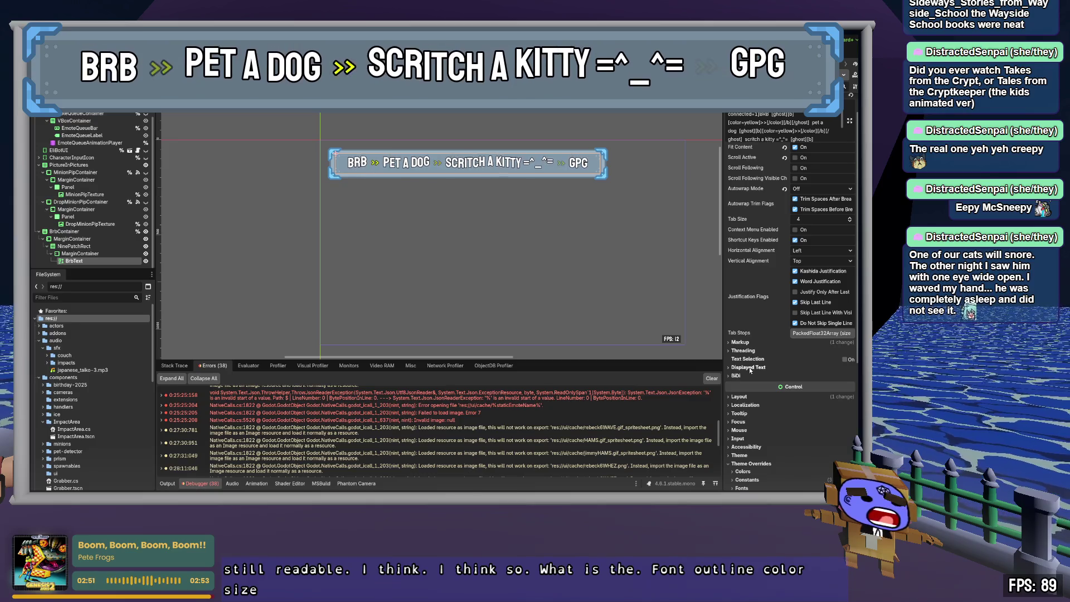
scroll(757, 363, "down", 5)
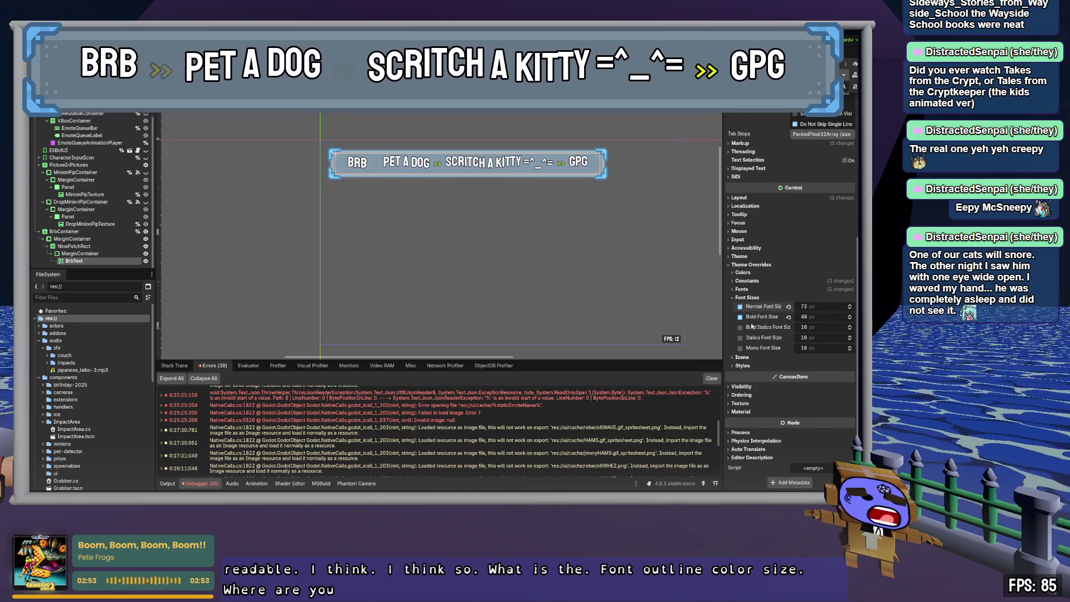
left_click(746, 301)
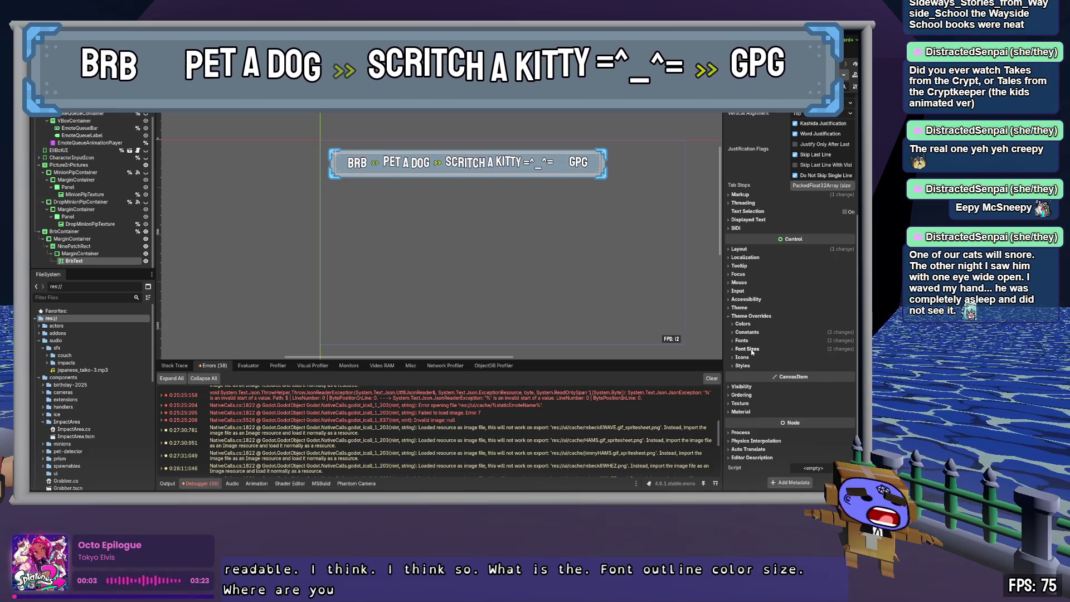
left_click(748, 332)
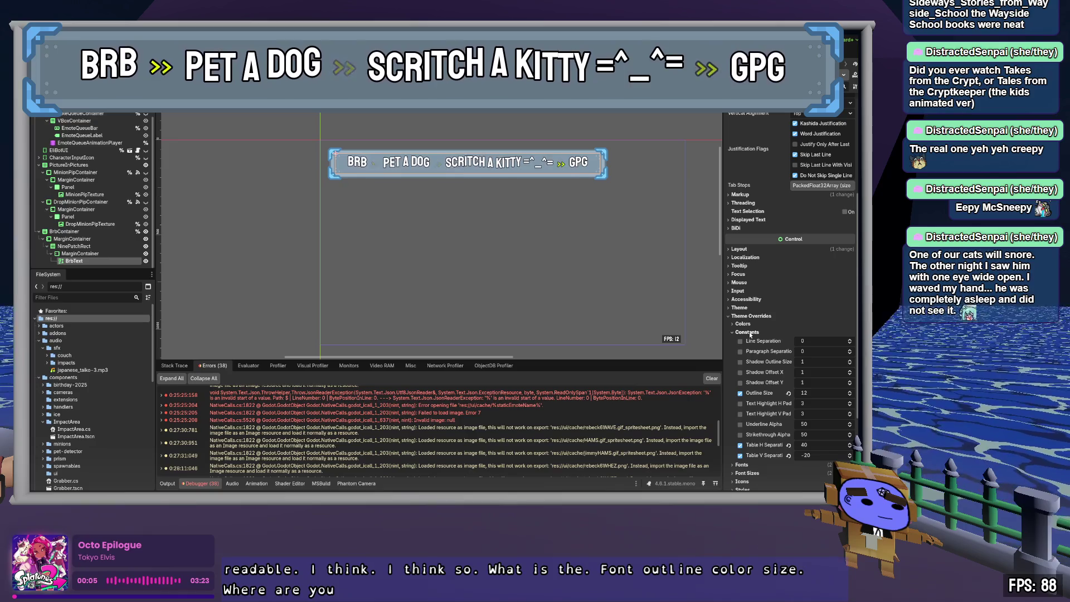
- Try BrbText Outline Size values 8, 72 and 32, then settle on 20
left_click(823, 394)
type("8")
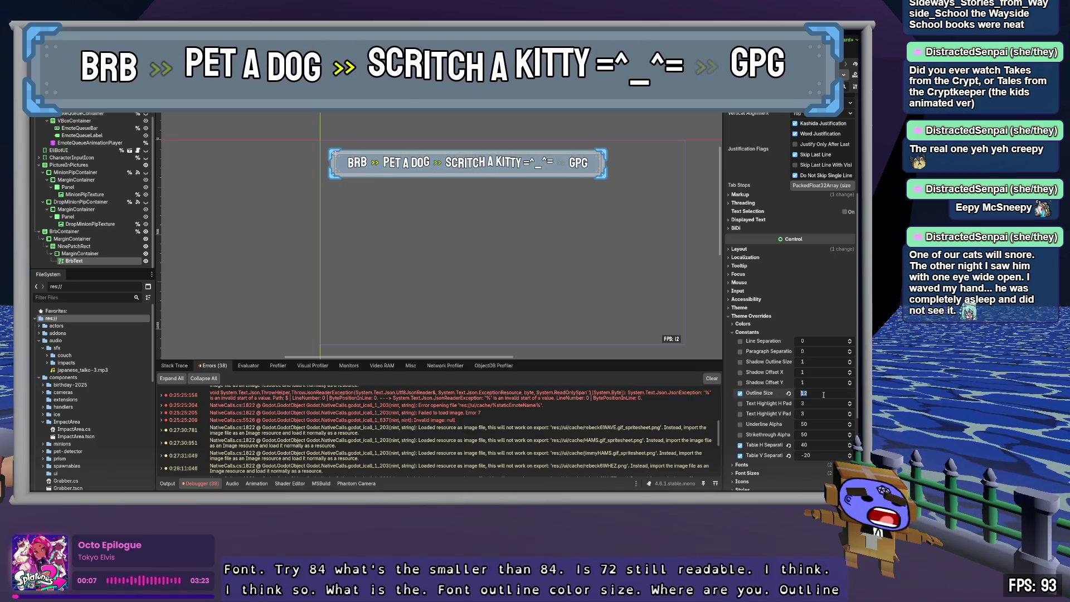
key("Tab")
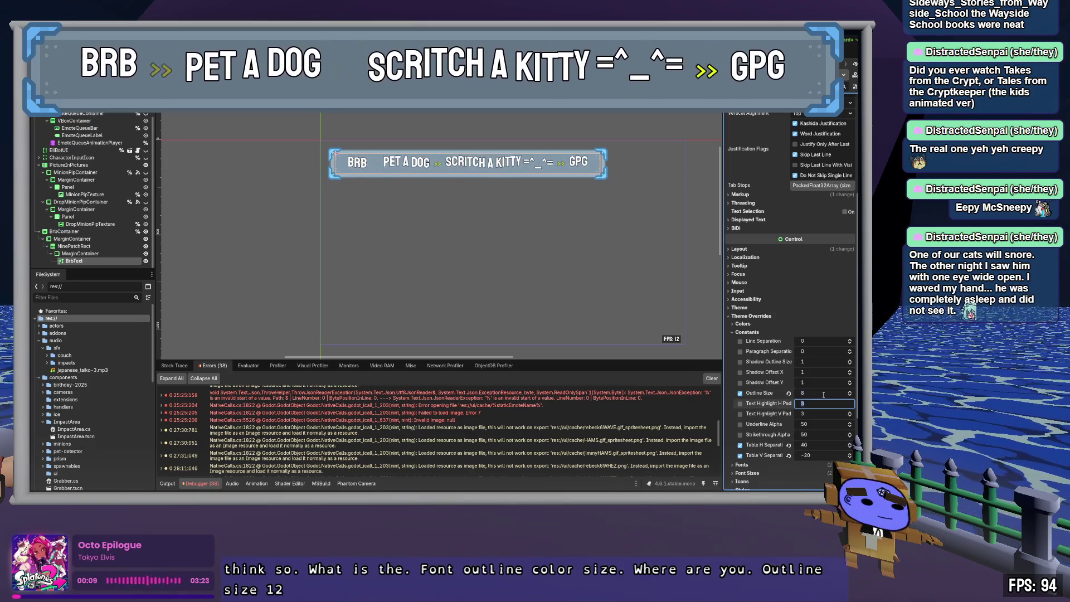
left_click(819, 396)
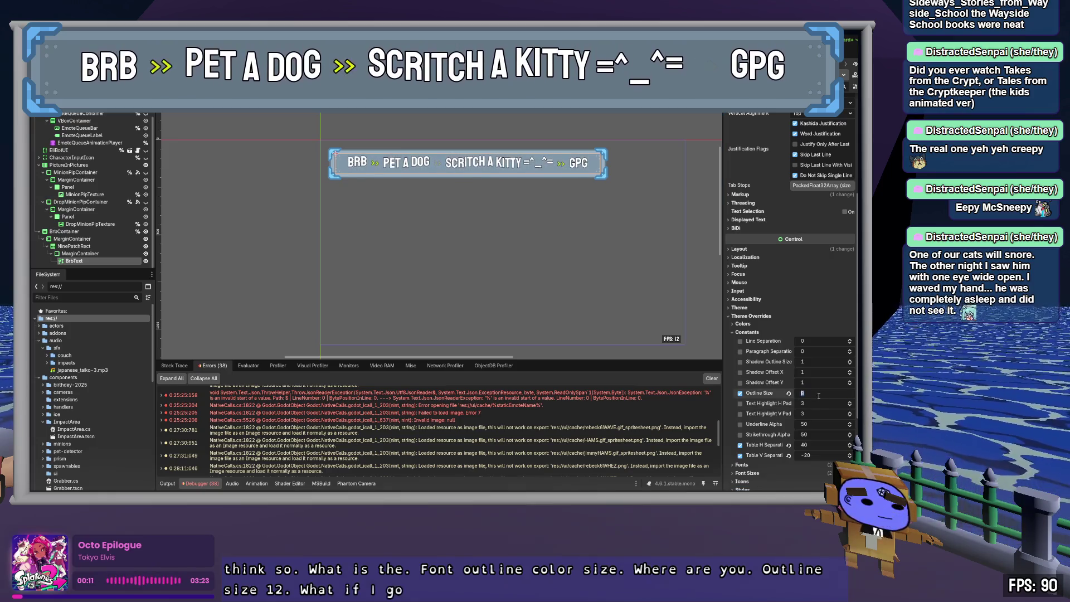
type("72")
key("Tab")
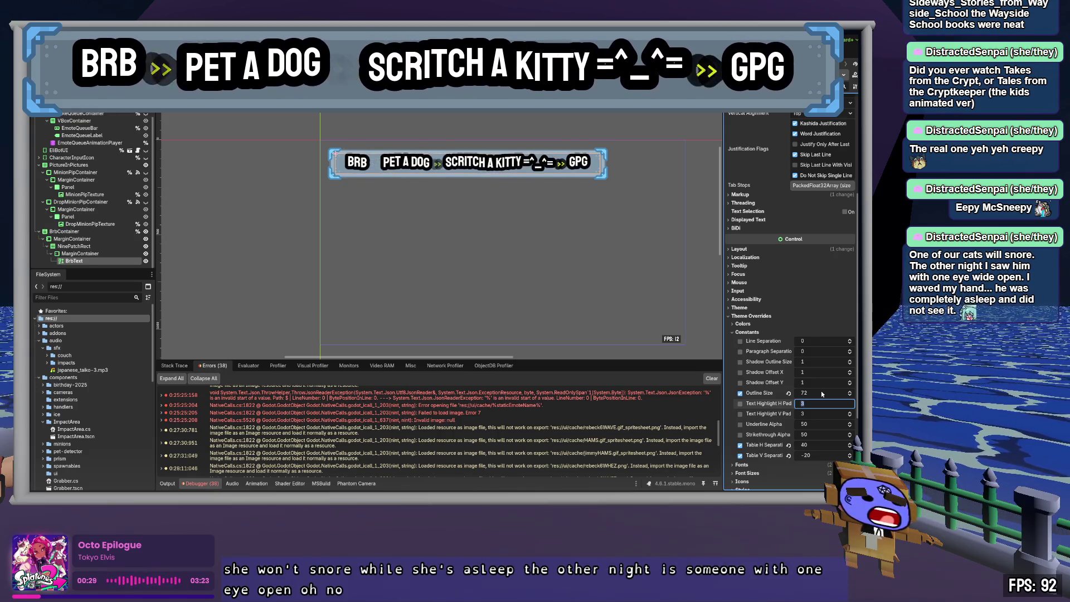
left_click(816, 388)
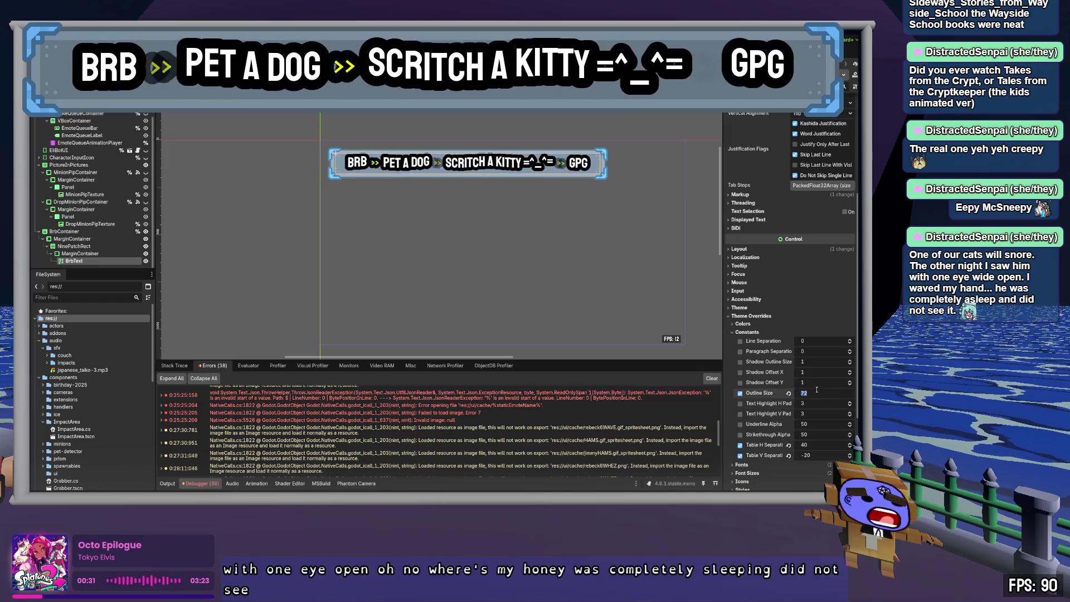
type("32")
key("Tab")
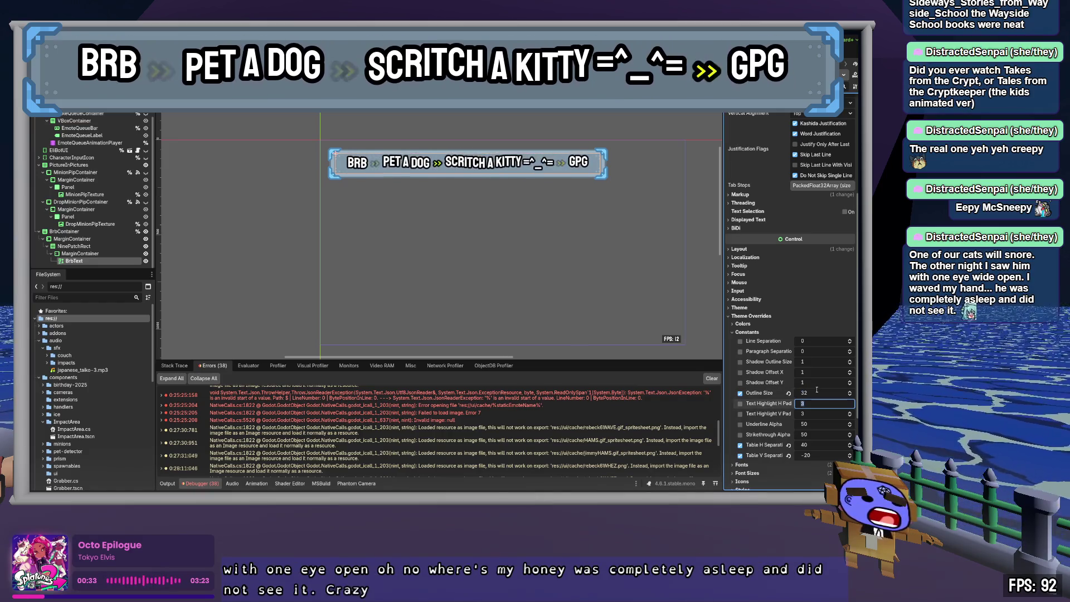
left_click(813, 393)
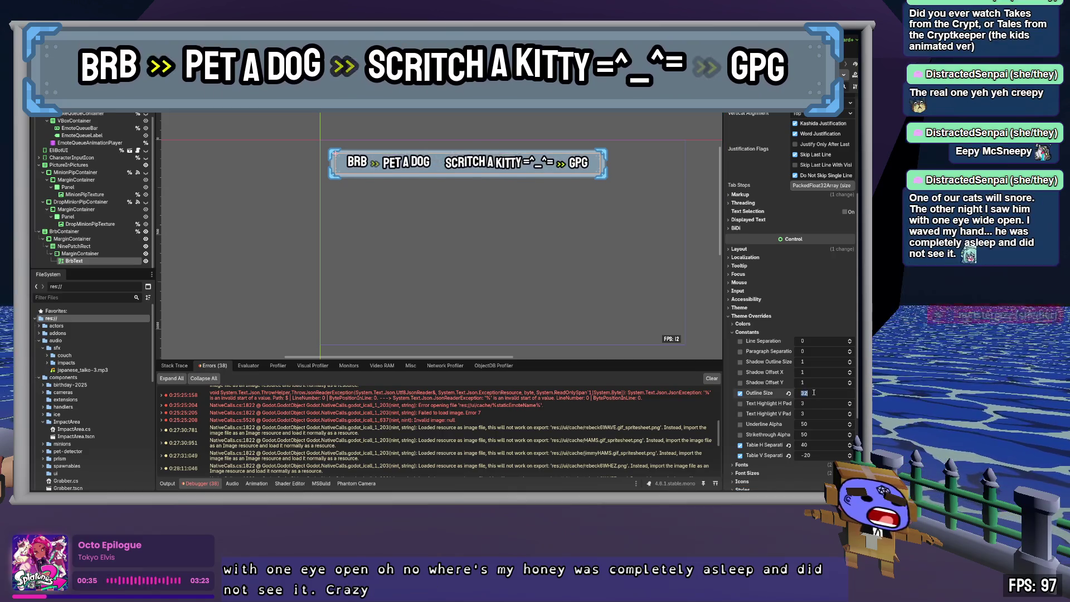
type("20")
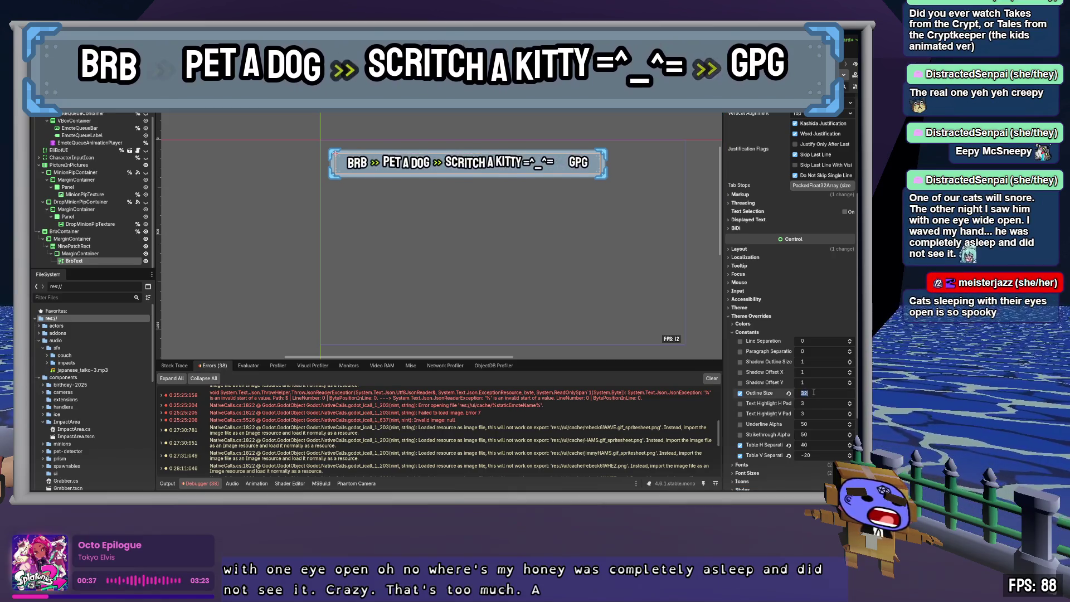
key("Tab")
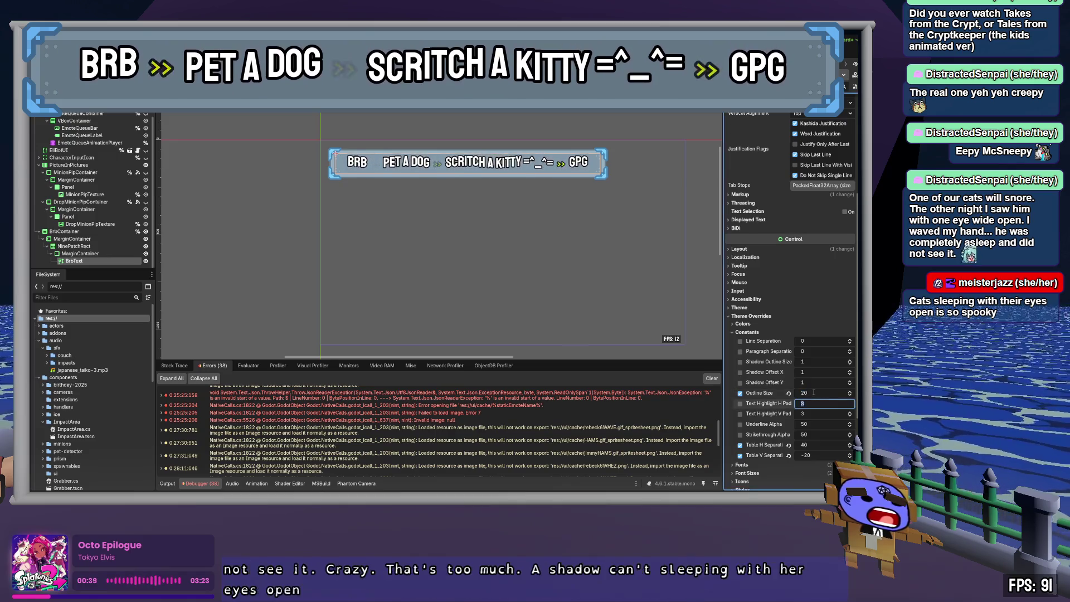
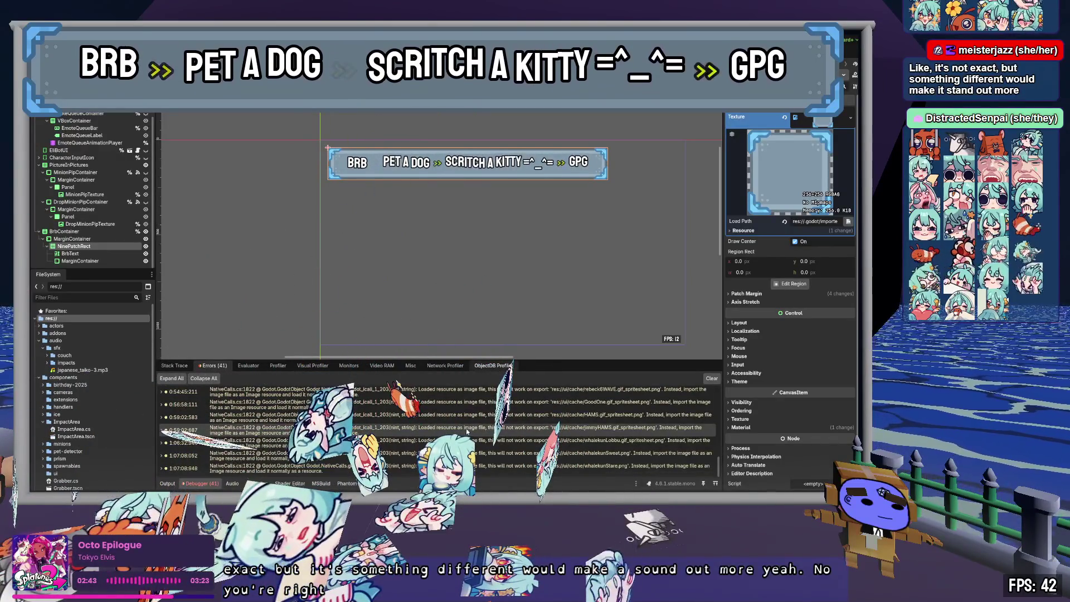
- Clear the Debugger's error log and switch to the 3D player character scene with Ctrl+Tab
left_click(712, 378)
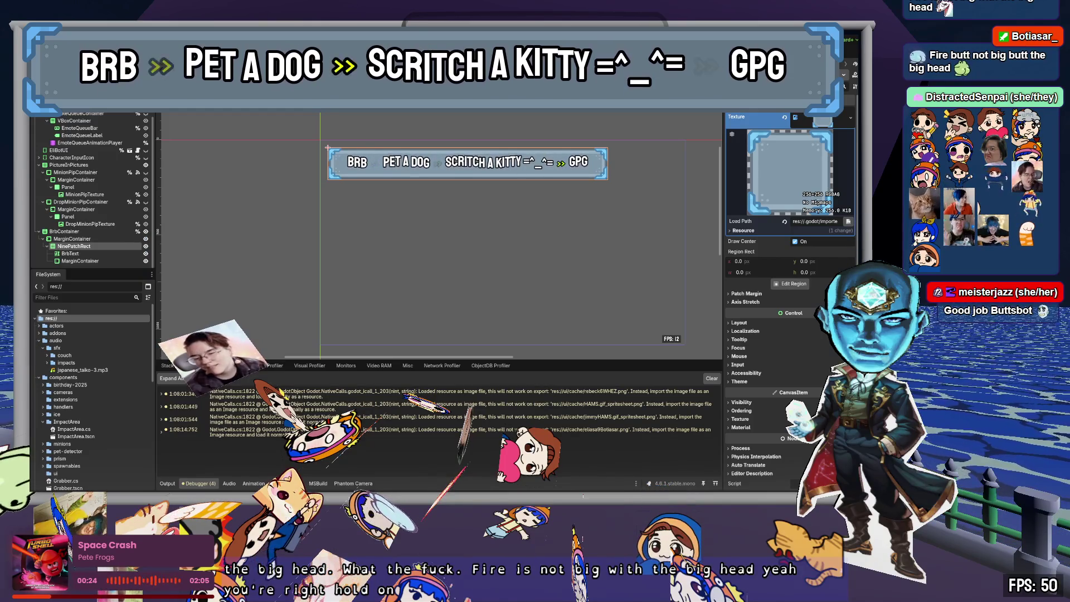
key("ctrl+Tab")
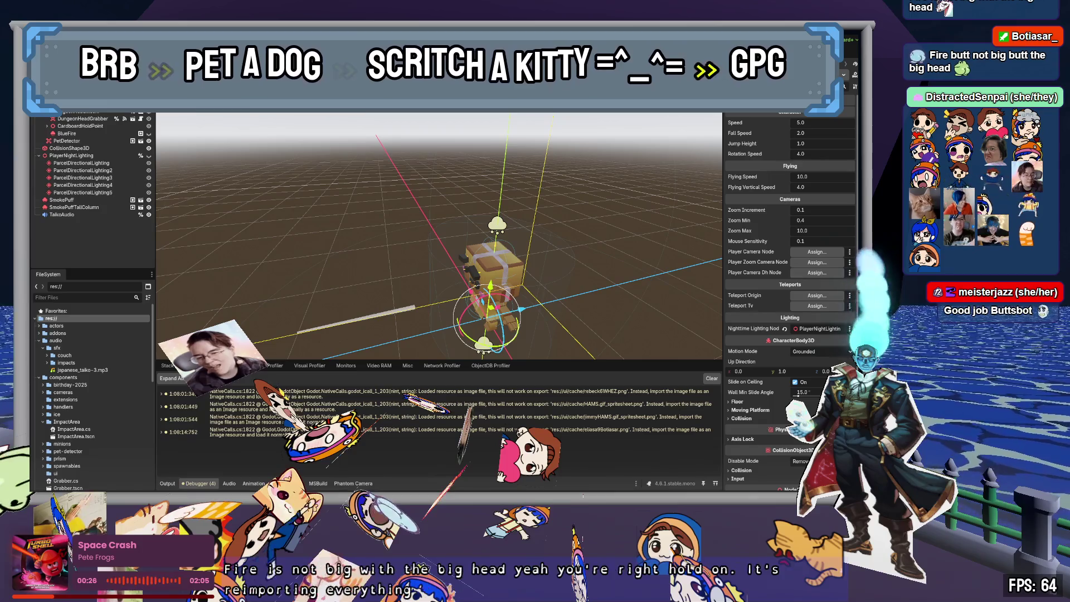
- Identify the BlueFire node by toggling its visibility, reselect it, and collapse Material Override
left_click(67, 133)
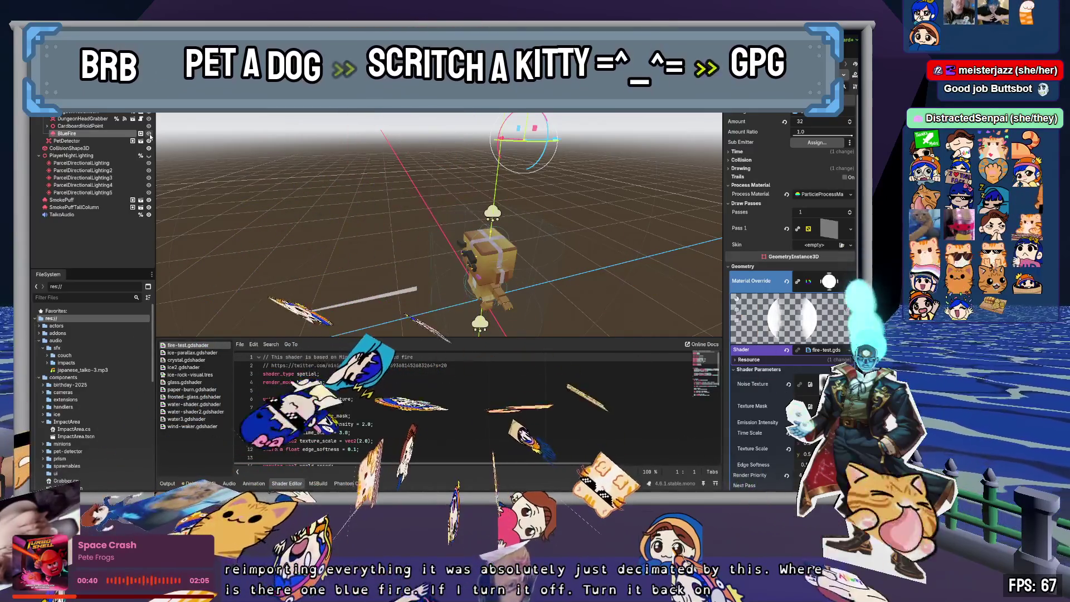
left_click(148, 133)
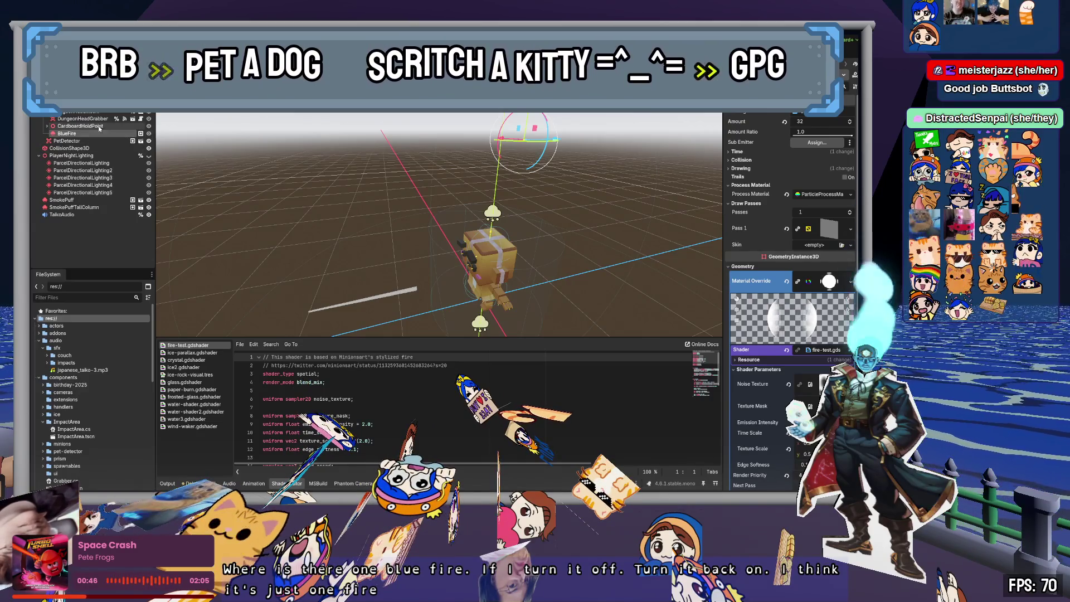
left_click(487, 262)
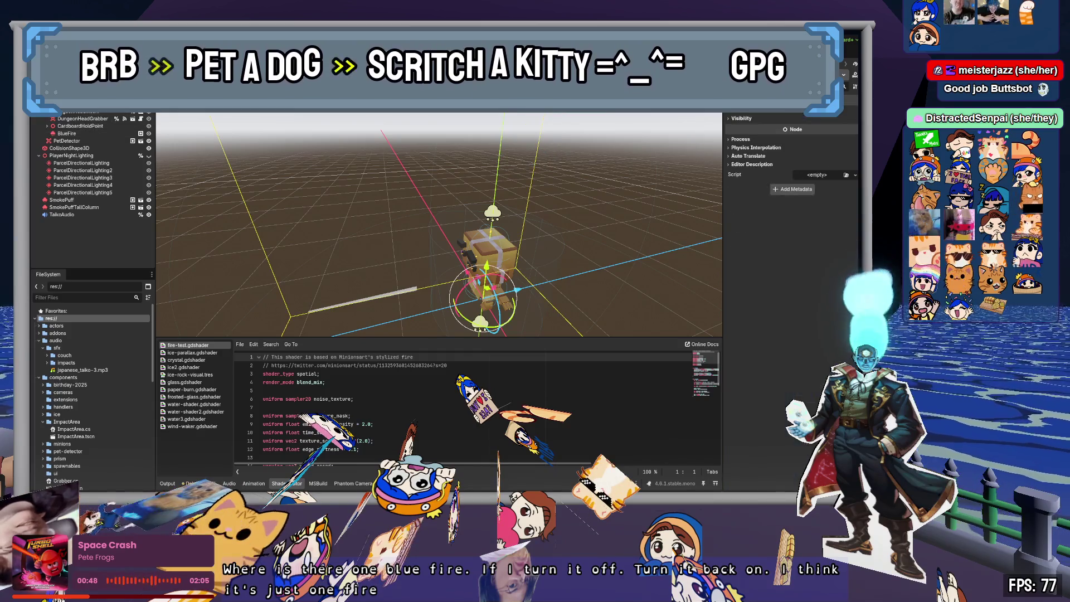
scroll(92, 190, "down", 5)
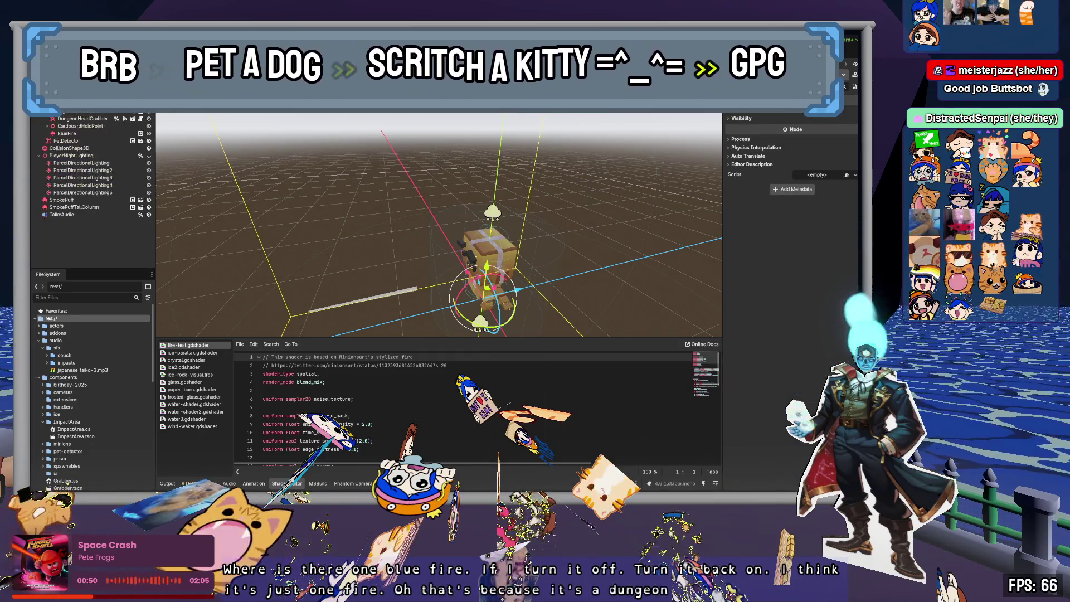
left_click(67, 133)
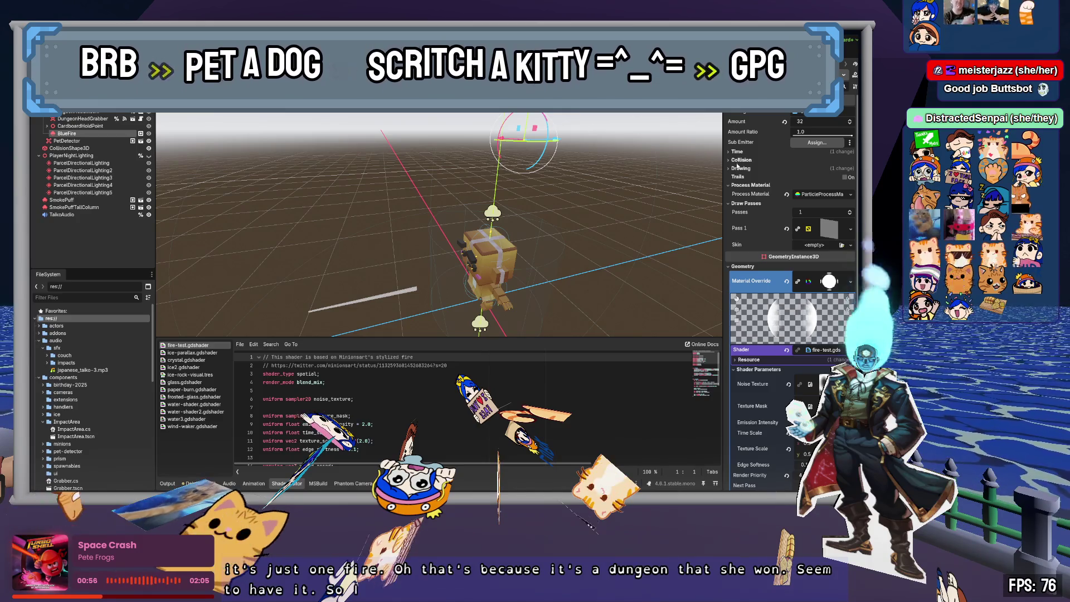
scroll(780, 178, "down", 3)
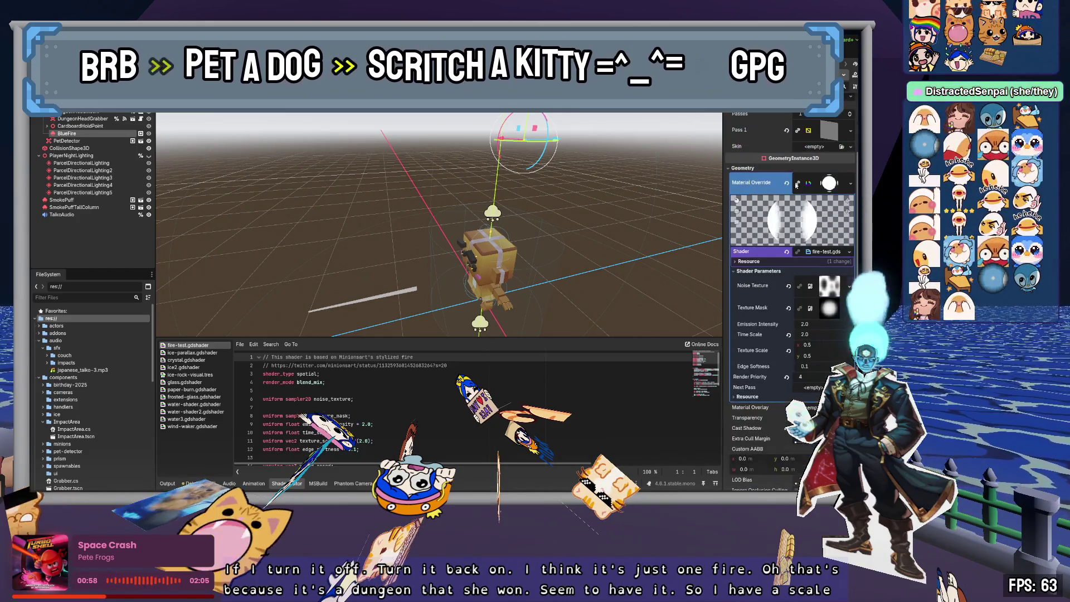
left_click(829, 183)
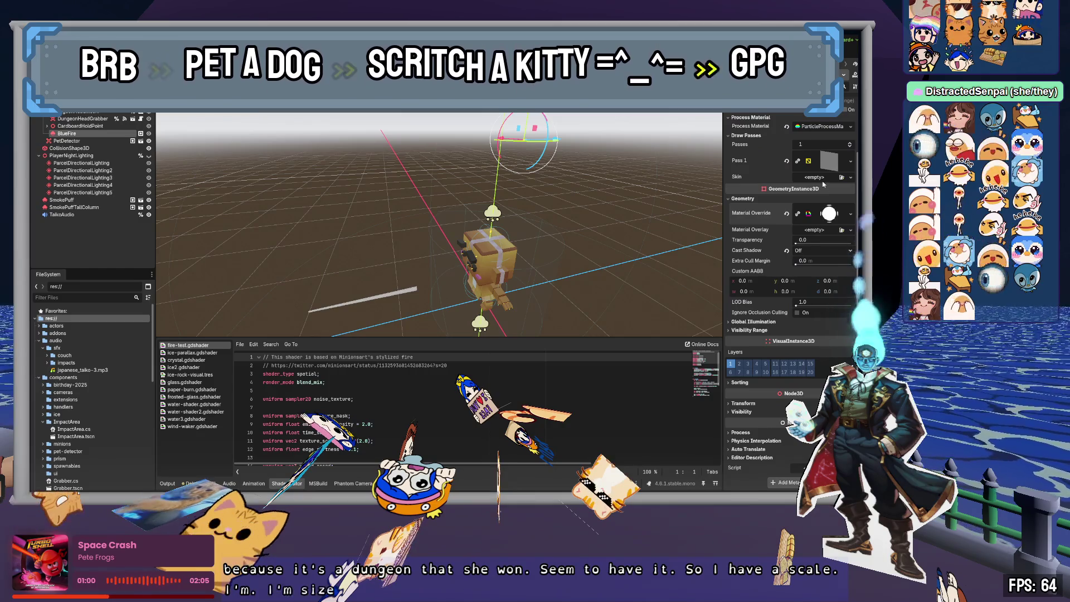
- Test the BlueFire at a Transform scale of 2.0 on x and y, then inspect its process material
left_click(750, 404)
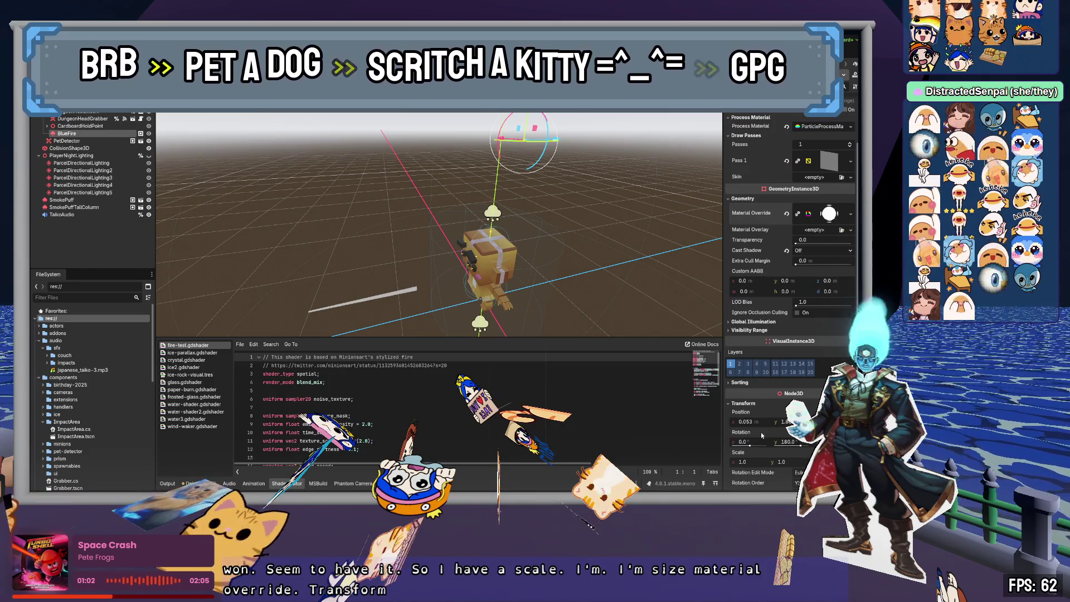
left_click(757, 460)
type("2")
key("Tab")
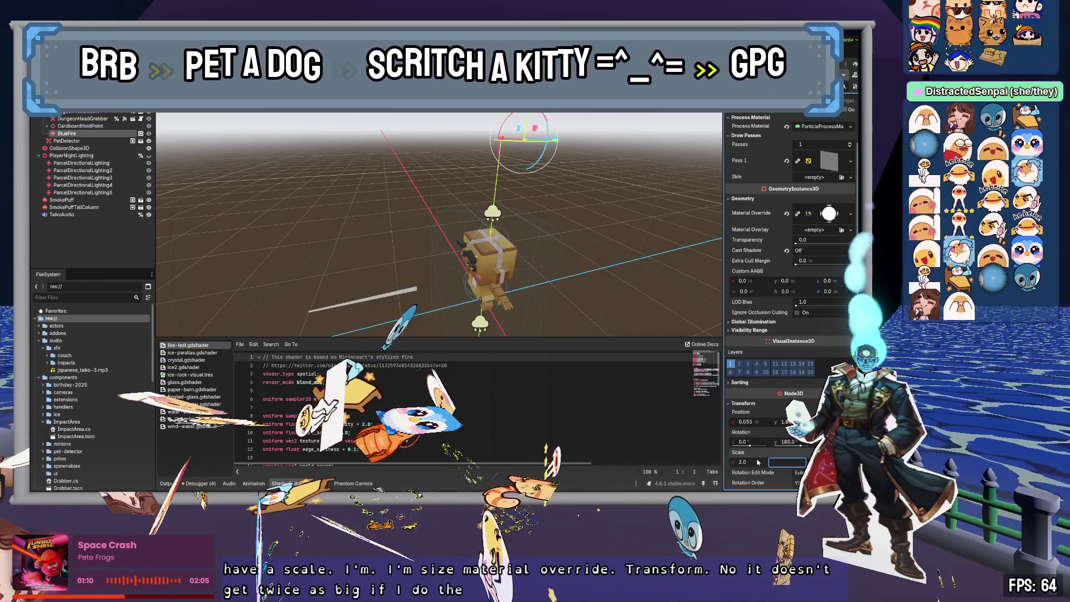
key("BackSpace")
type("2")
key("Return")
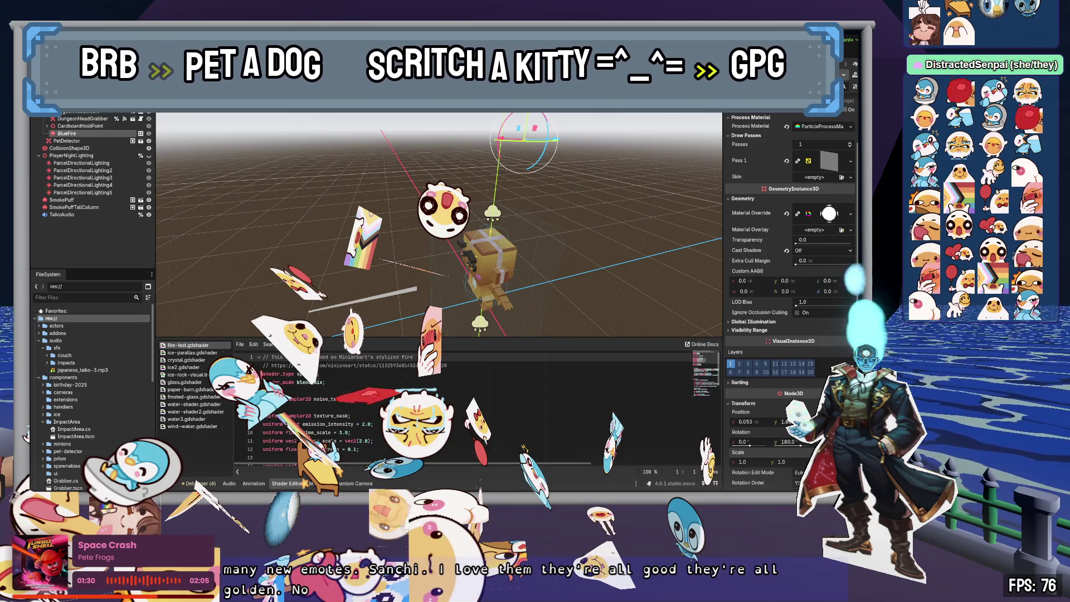
left_click(817, 127)
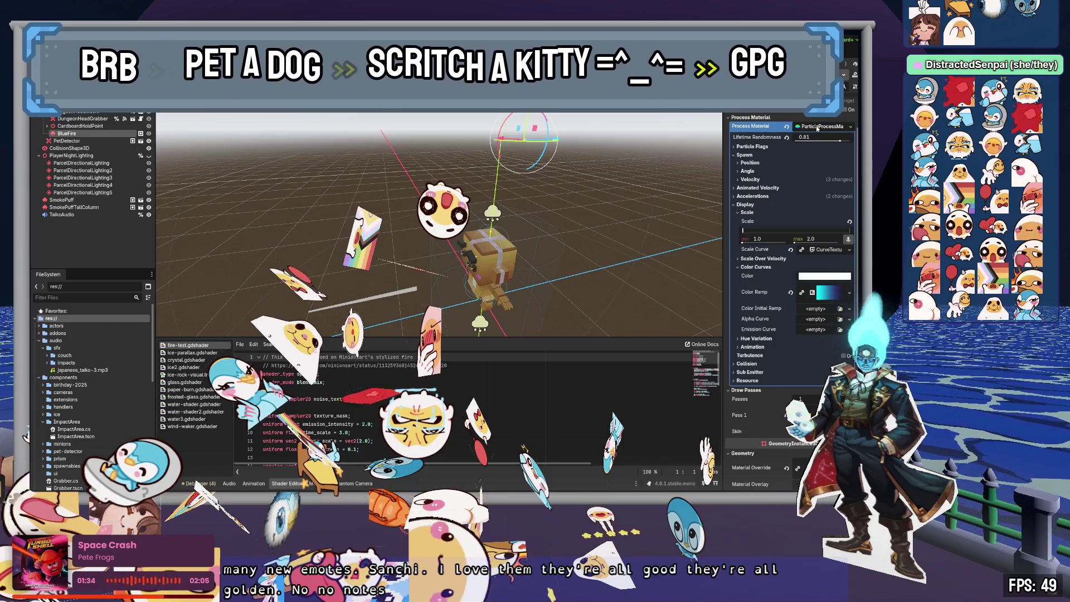
- Raise the particle Scale max to 4.0, then set it back to 2.0
left_click(824, 239)
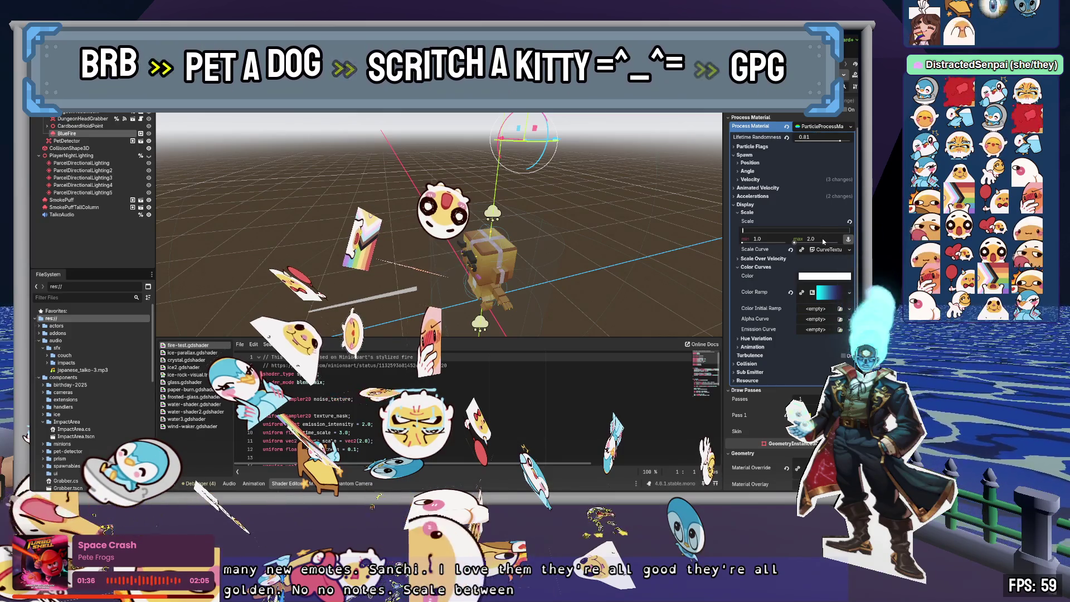
type("4")
key("Return")
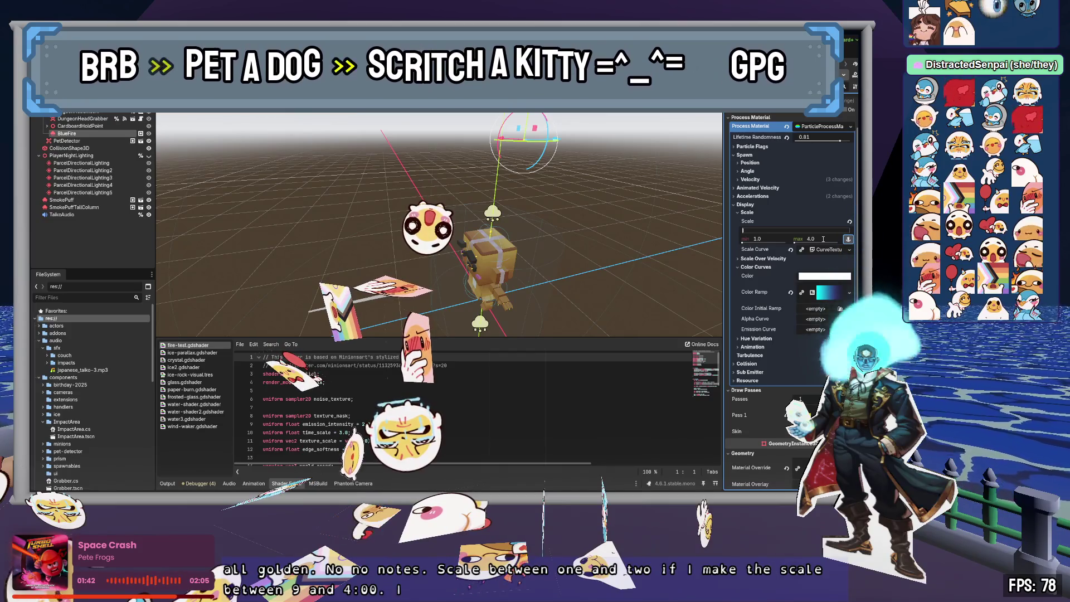
left_click(823, 239)
type("2")
key("Return")
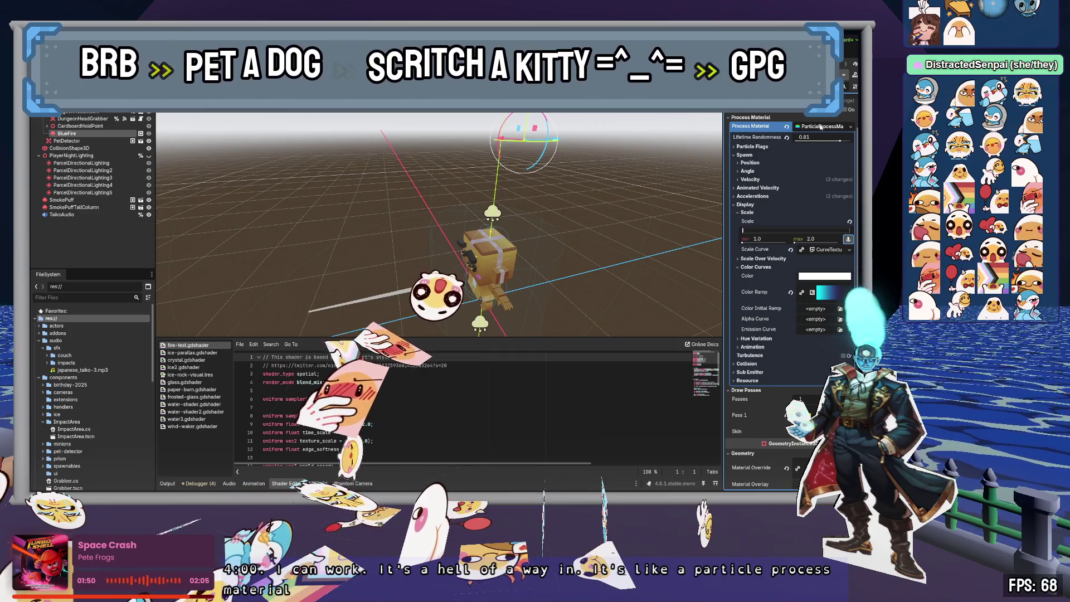
- Show the upper BlueFire's ParticleProcessMaterial with its Resource path and name
left_click(816, 126)
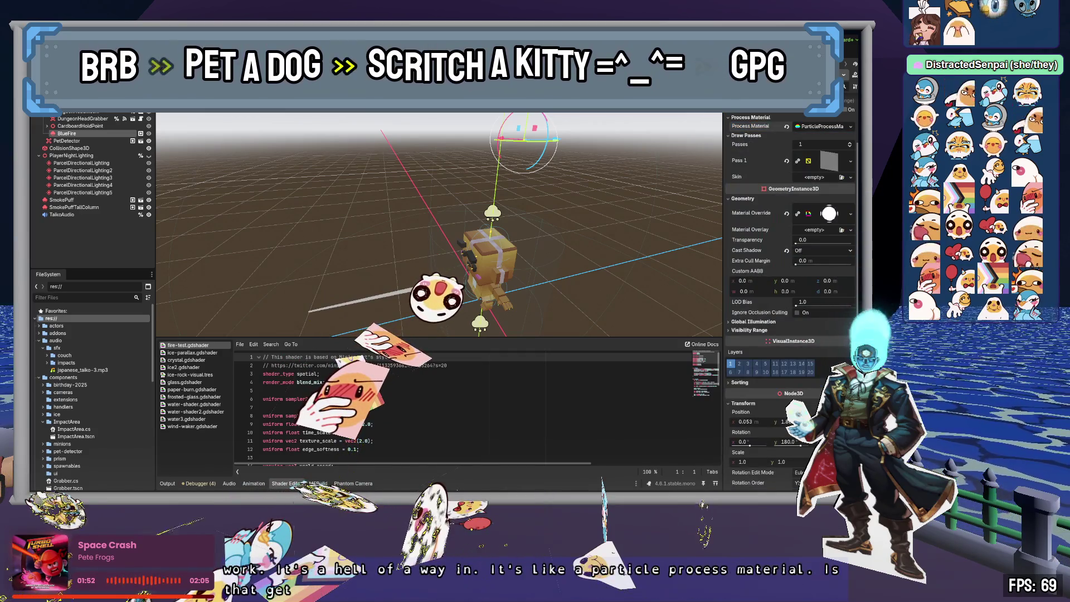
scroll(92, 167, "down", 1)
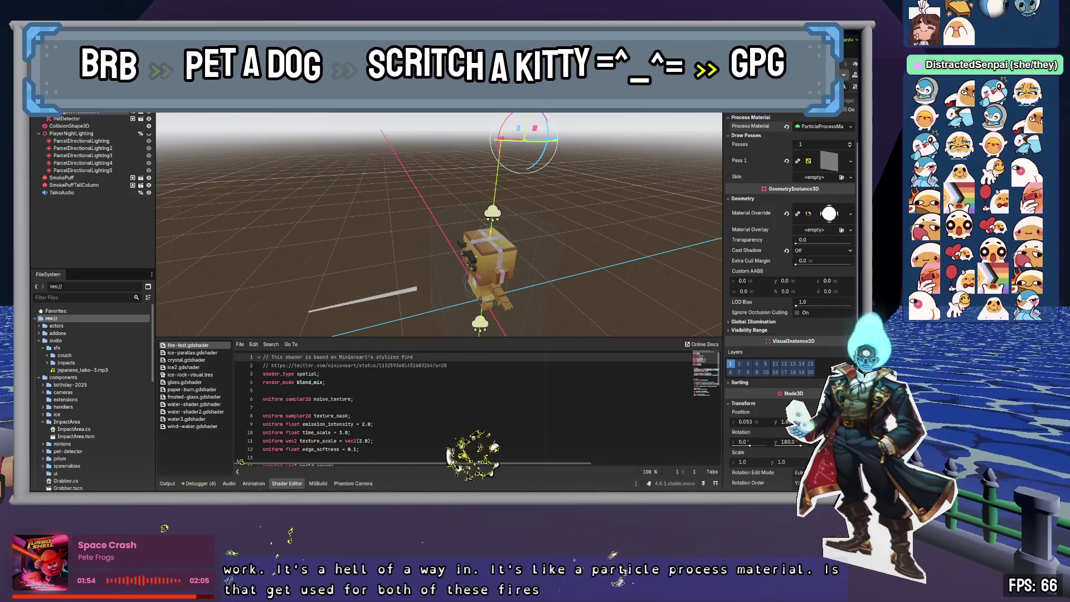
scroll(92, 190, "up", 5)
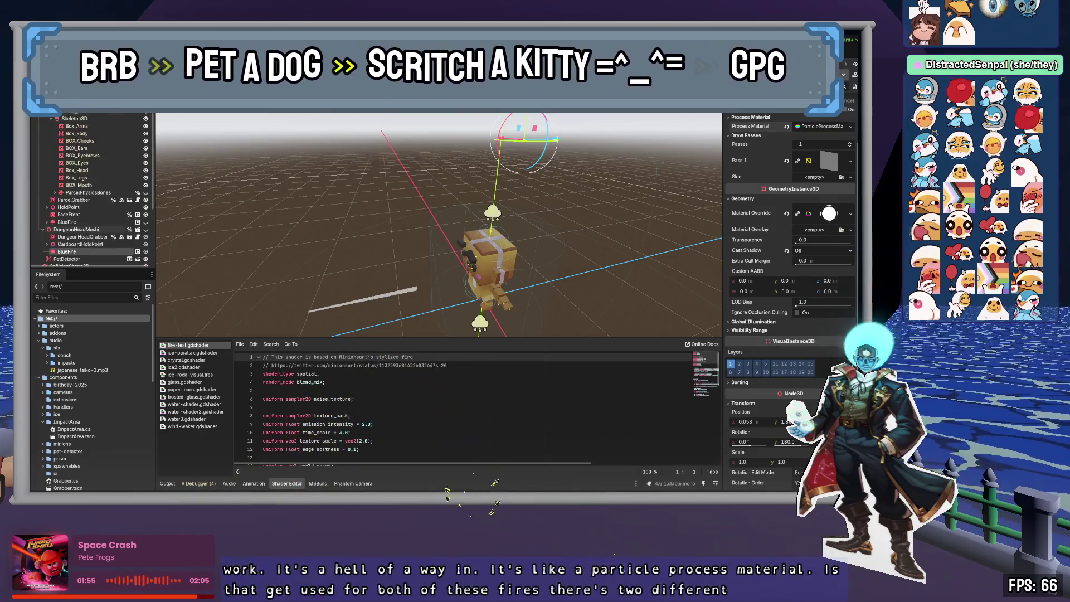
left_click(84, 222)
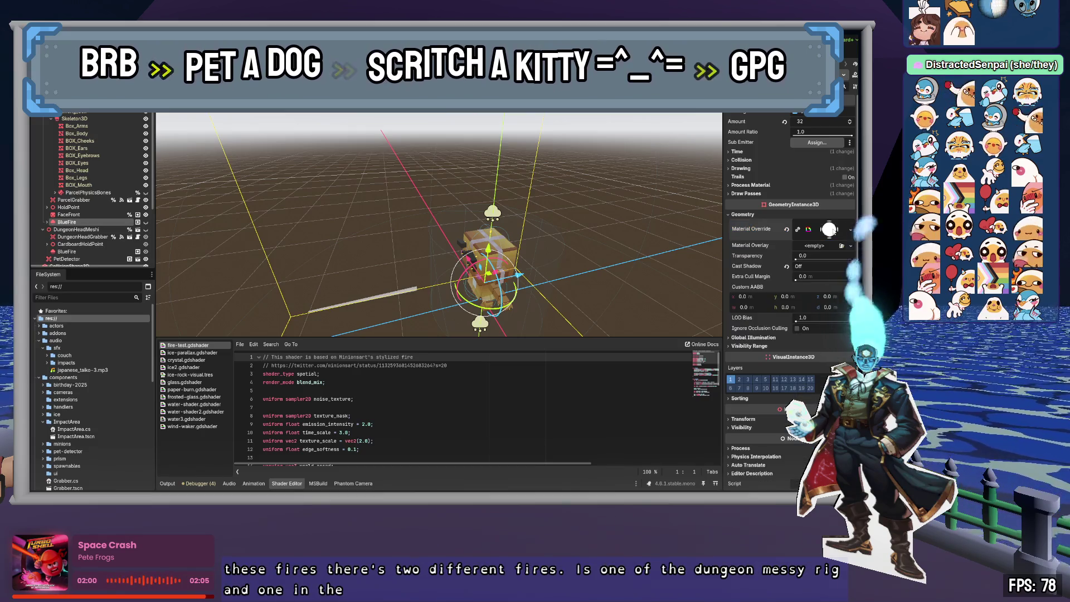
left_click(763, 186)
left_click(836, 198)
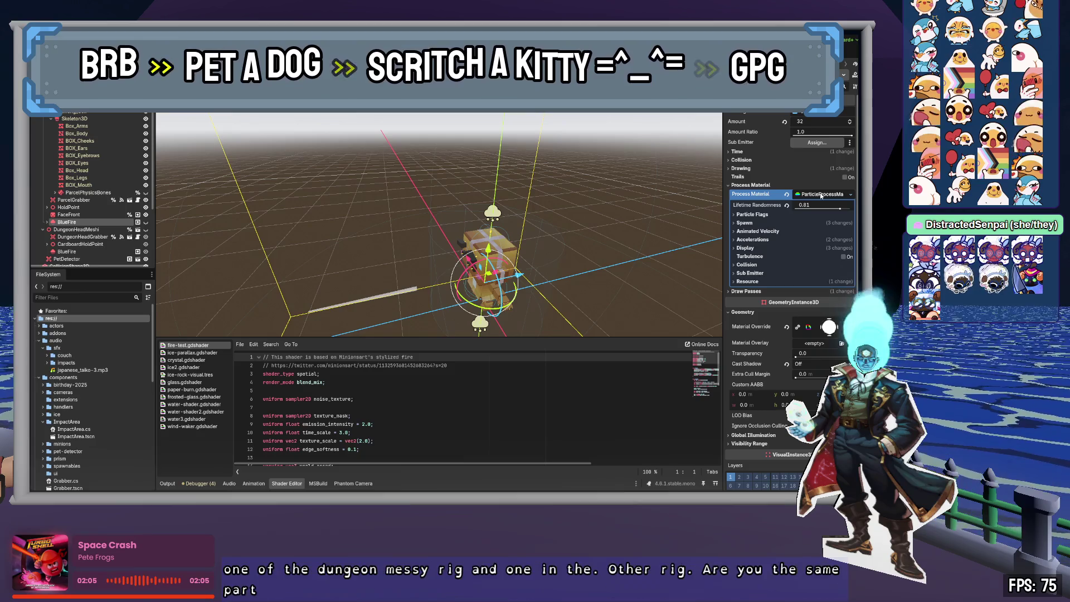
left_click(758, 282)
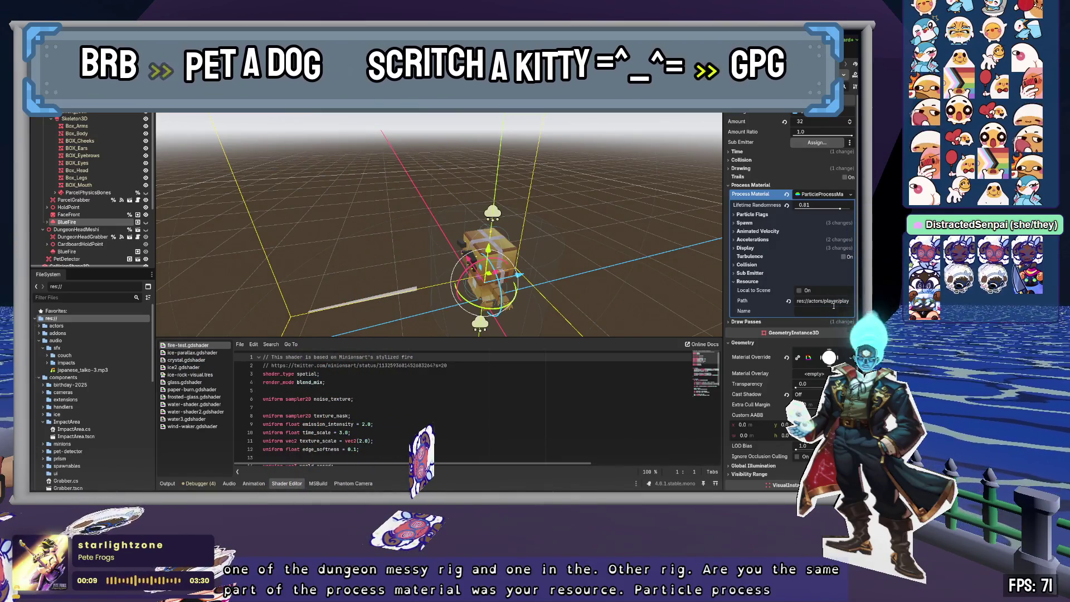
- Show the second BlueFire's ParticleProcessMaterial Resource path, collapsing its Display and Spawn groups
left_click(67, 251)
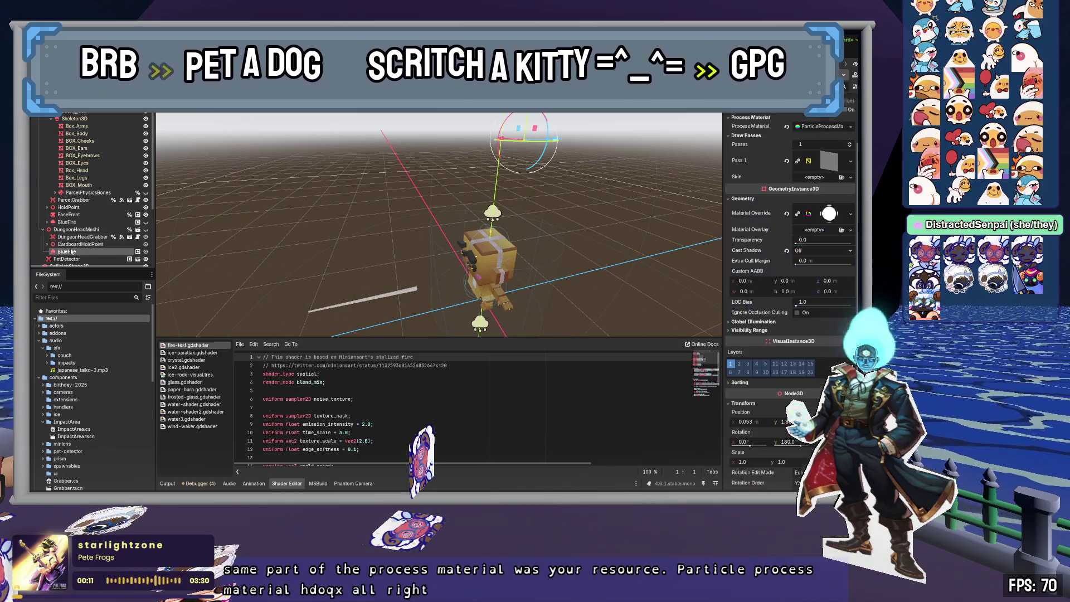
left_click(826, 128)
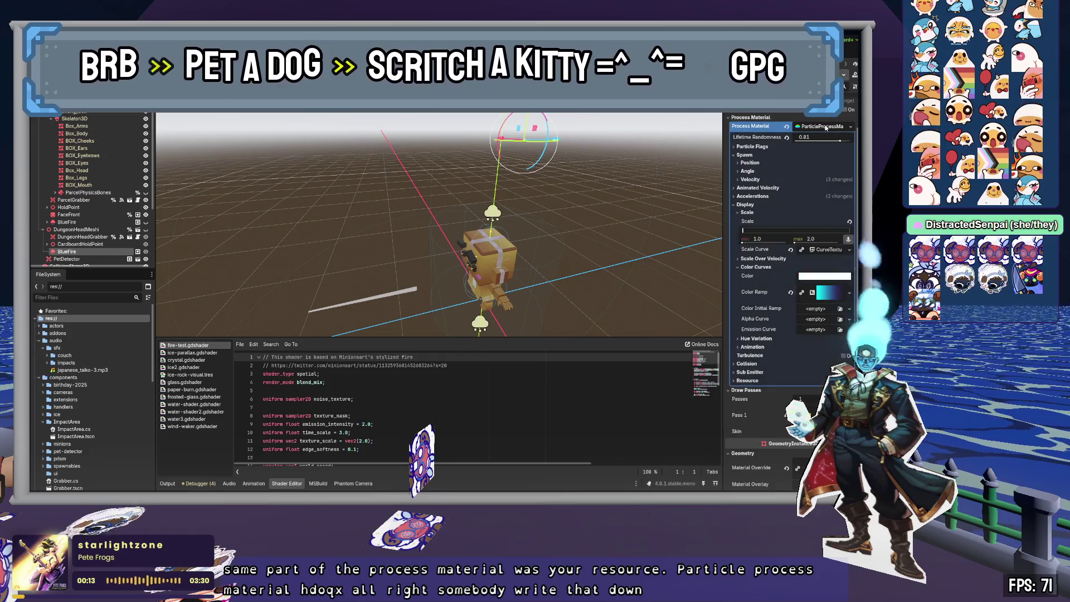
left_click(745, 204)
left_click(745, 155)
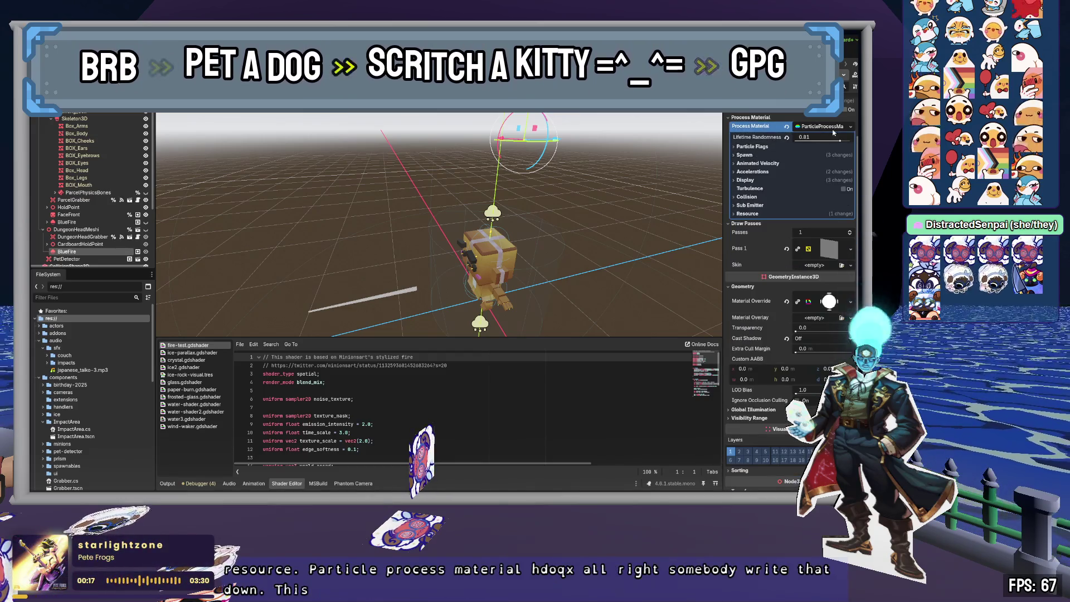
left_click(818, 213)
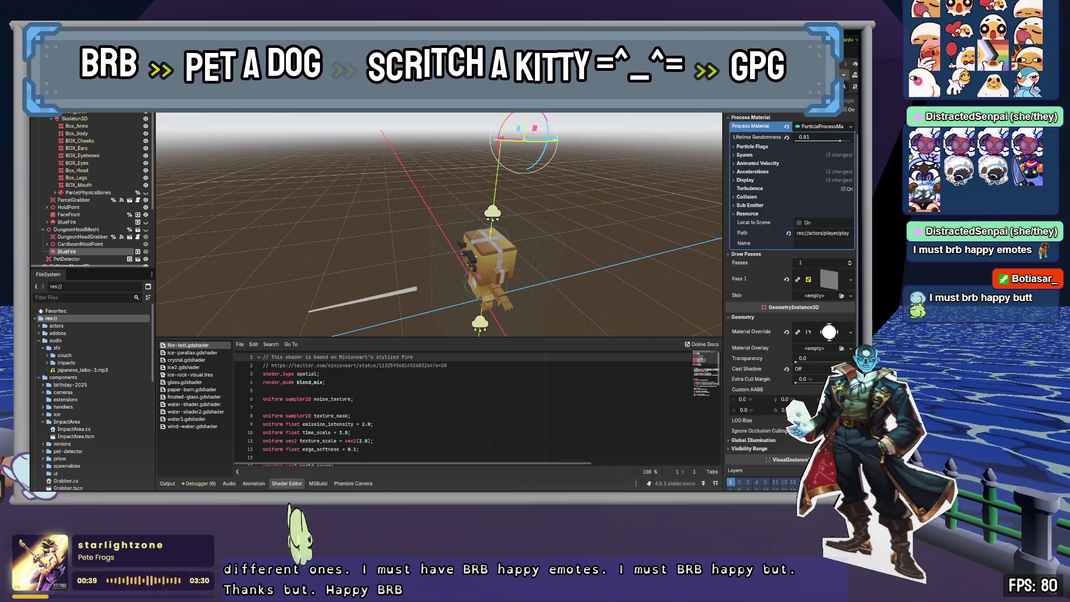
- Reselect the upper BlueFire to view its material path, then select the actors folder
left_click(101, 223)
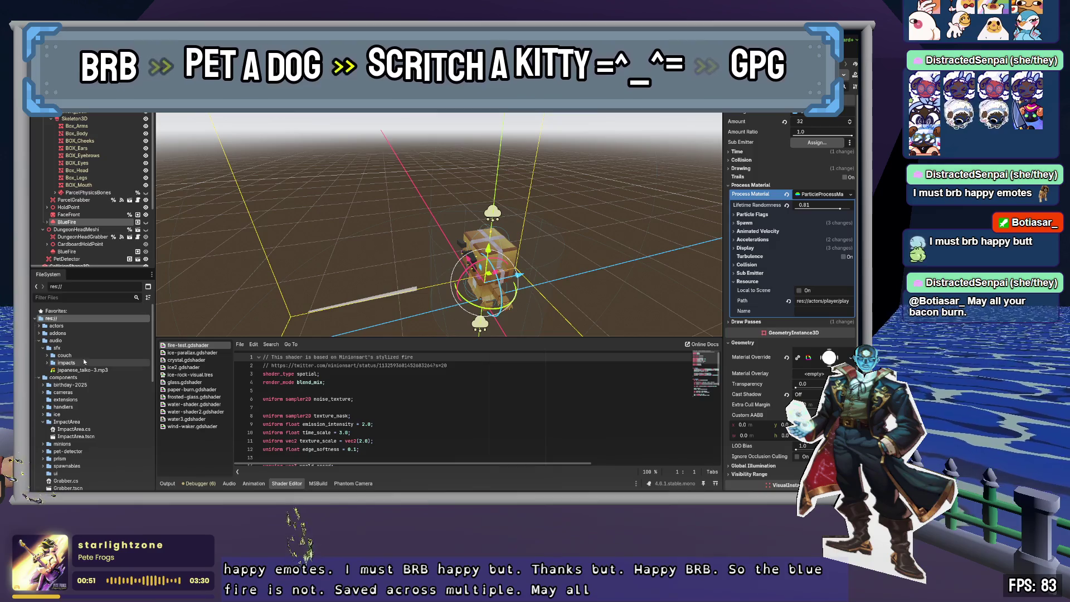
left_click(96, 326)
- Expand res://actors/player in the FileSystem dock, then return to the BRB banner scene
double_click(97, 328)
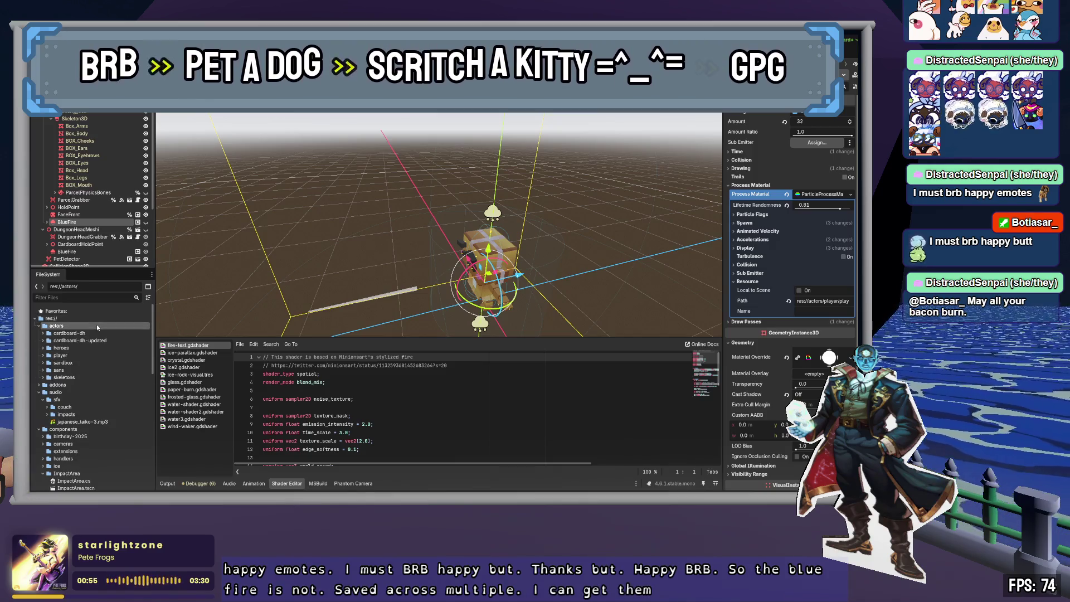
key("Down")
key("Down")
key("Down")
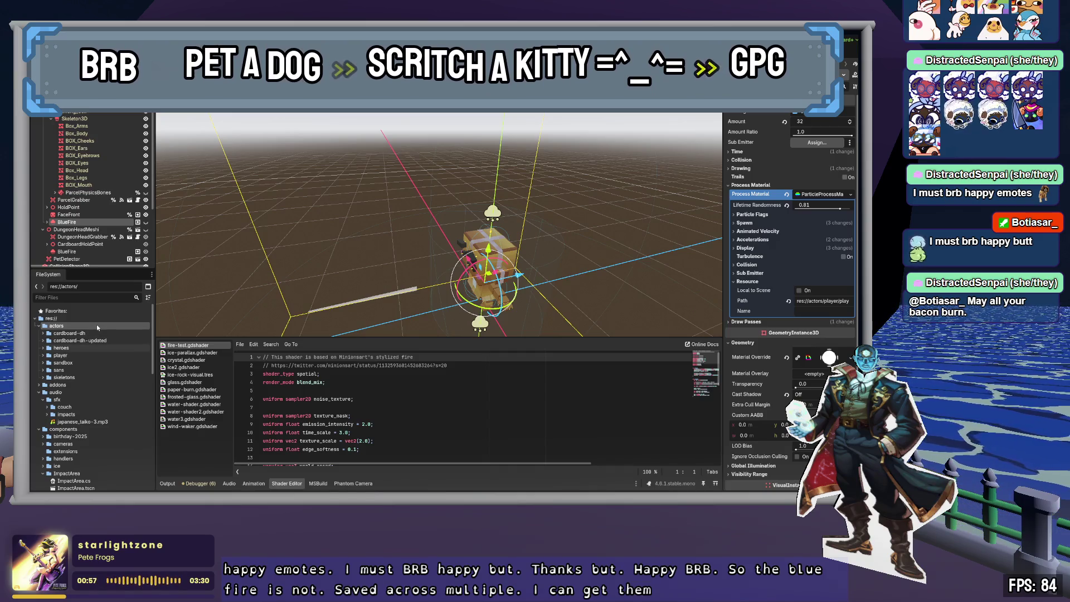
key("Right")
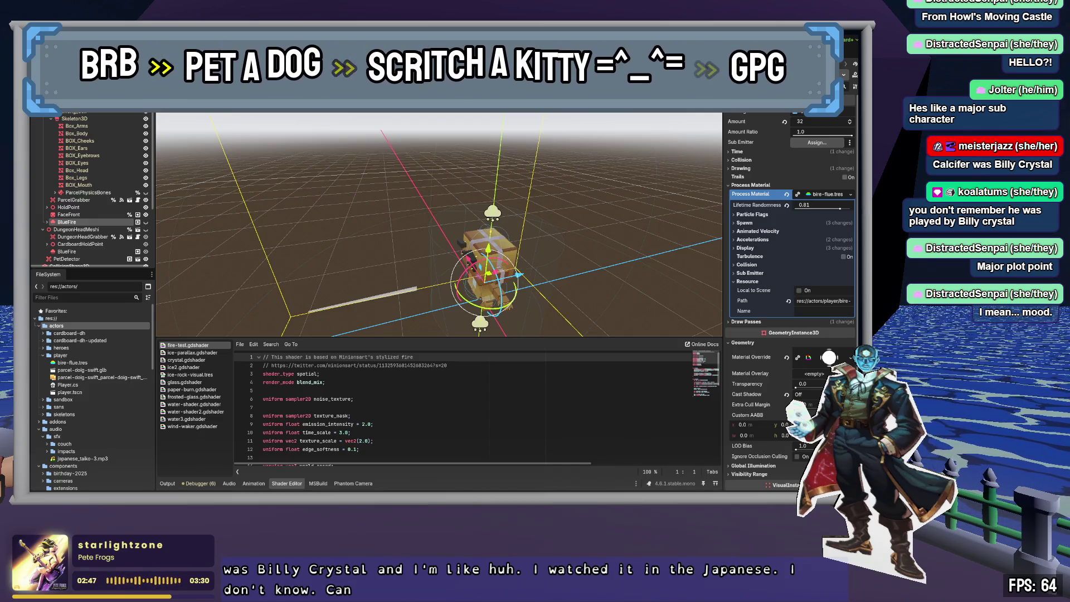
key("ctrl+Tab")
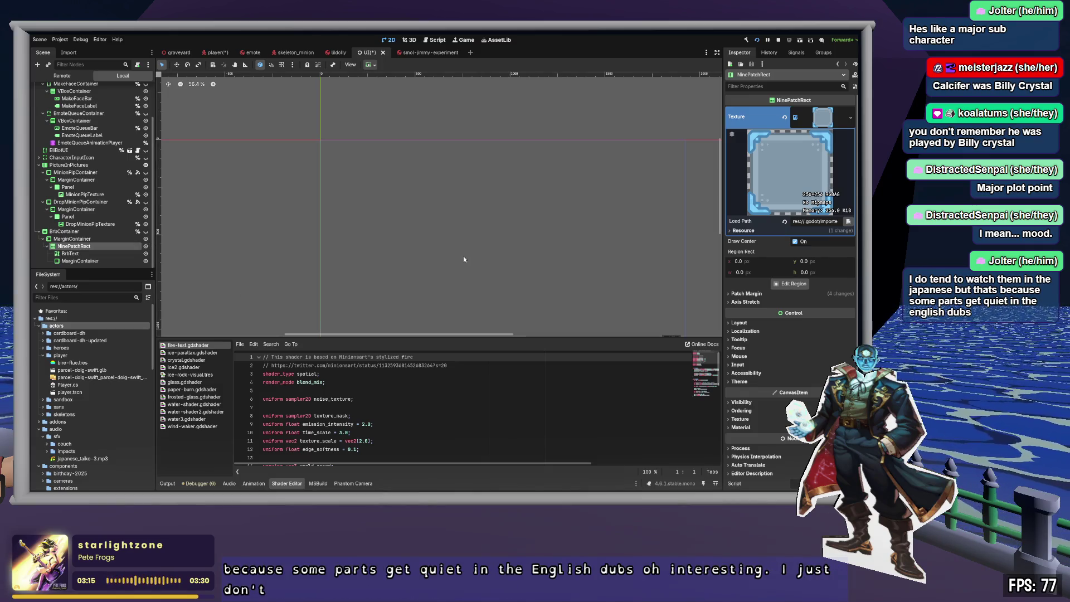
- Pan the UI canvas, save the UI scene with Ctrl+S, and open the player scene tab
mouse_move(407, 228)
left_mouse_down()
mouse_move(596, 255)
mouse_move(429, 219)
left_mouse_up()
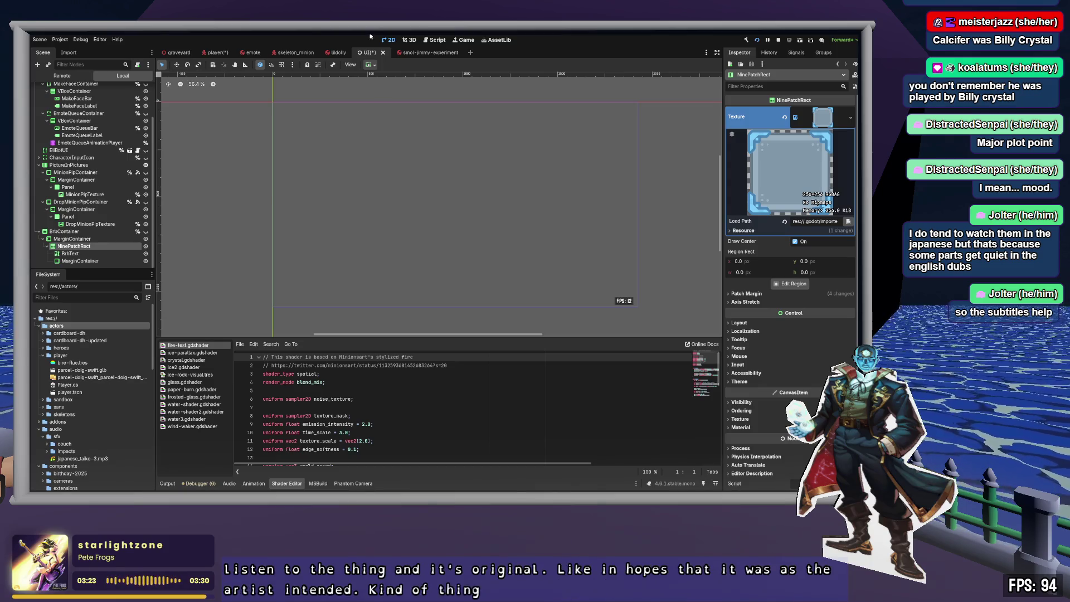
key("ctrl+s")
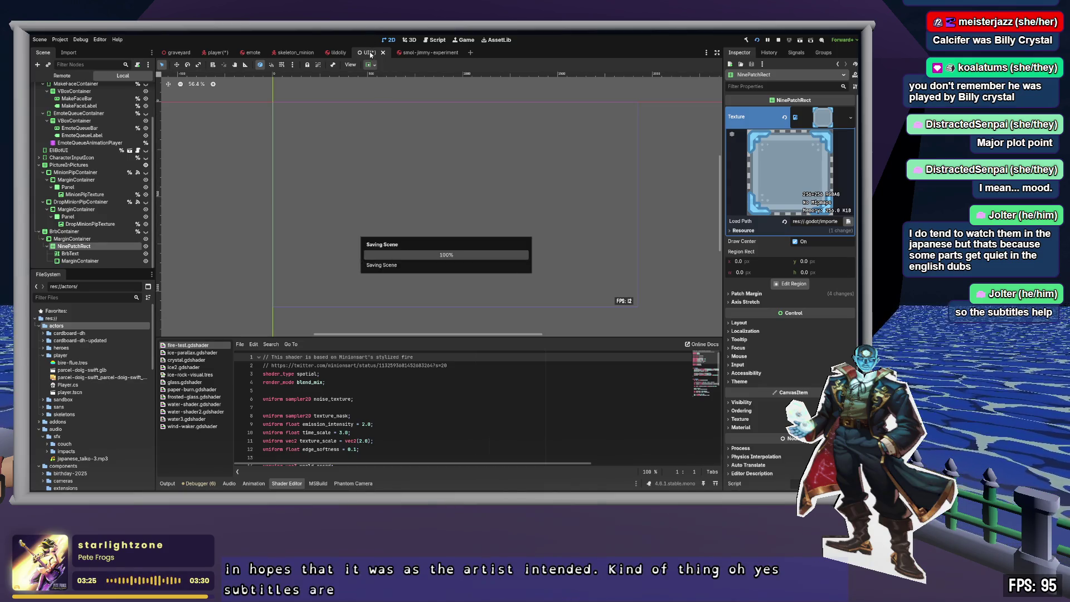
left_click(218, 52)
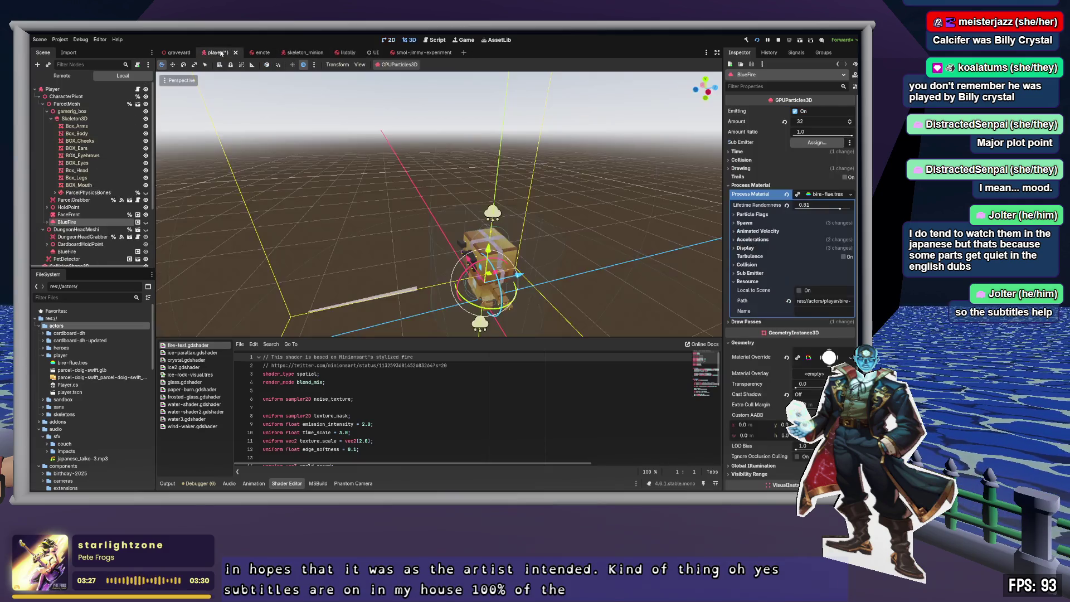
- Assign bire-flue.tres as the second BlueFire emitter's Process Material
left_click(833, 196)
scroll(98, 264, "down", 1)
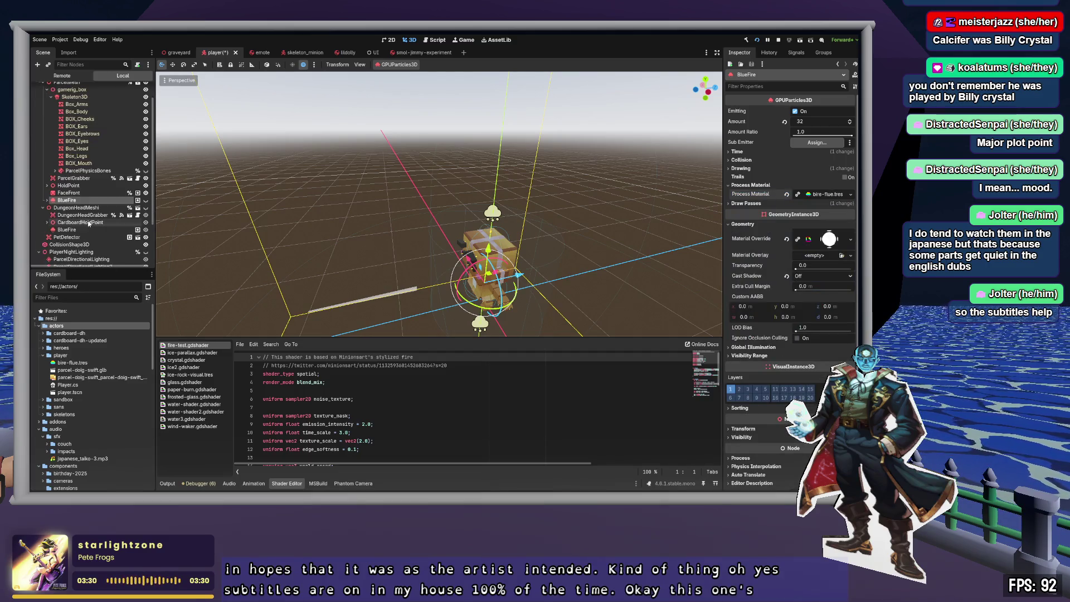
left_click(67, 229)
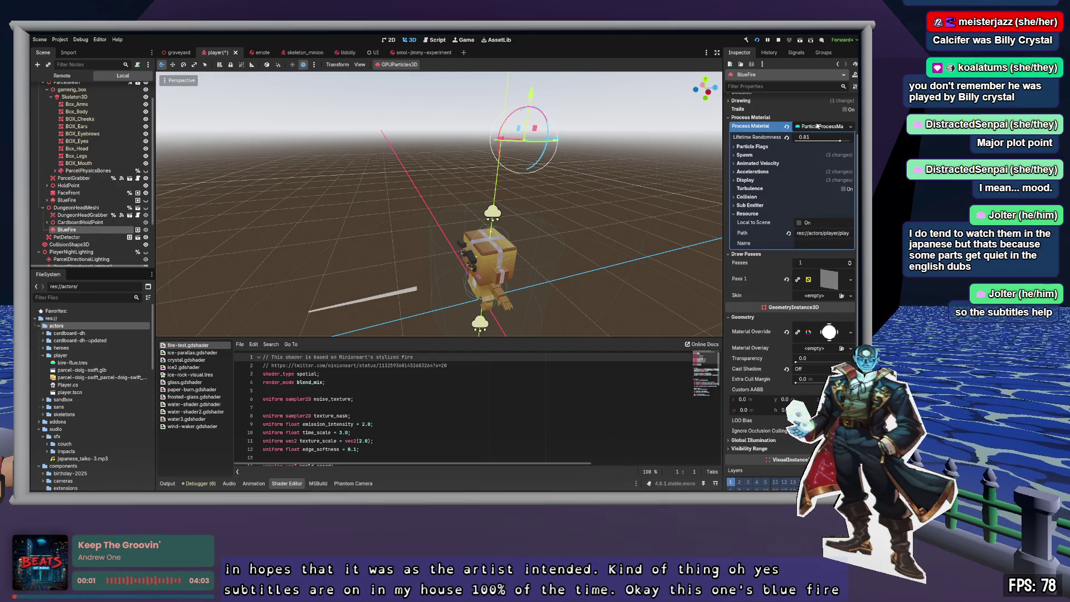
left_click(833, 127)
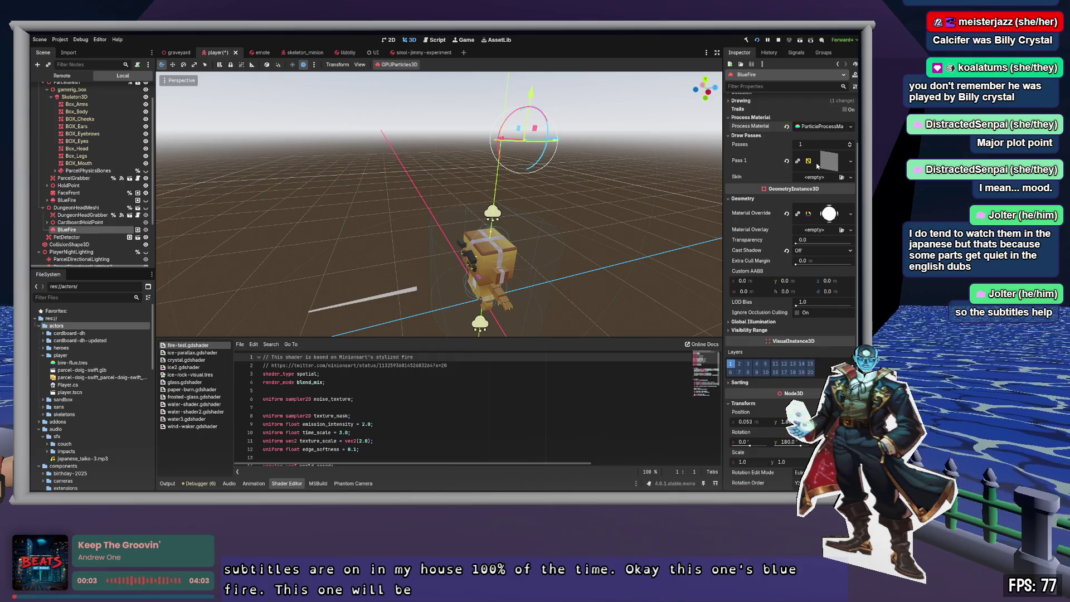
left_click_drag(73, 363, 822, 126)
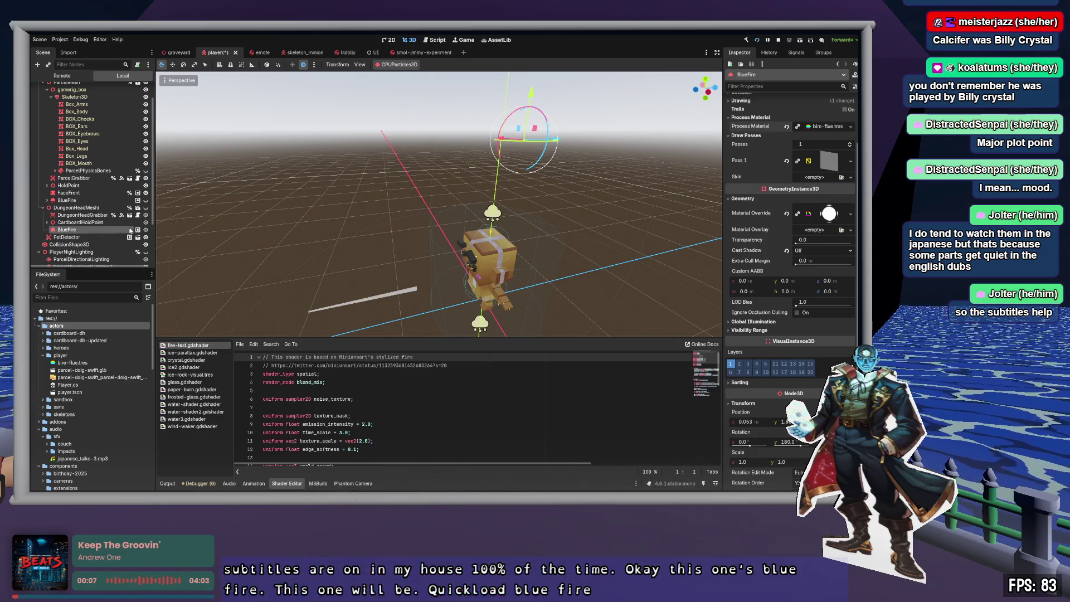
- Show only the upper BlueFire emitter and frame its blue flames in the viewport
left_click(98, 200)
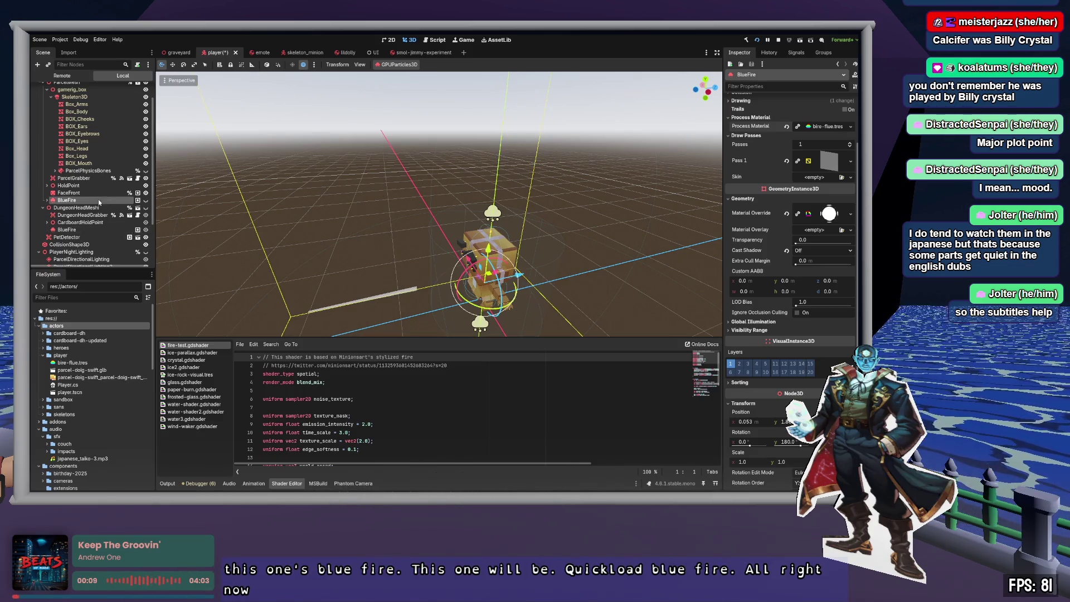
left_click(146, 230)
left_click(146, 200)
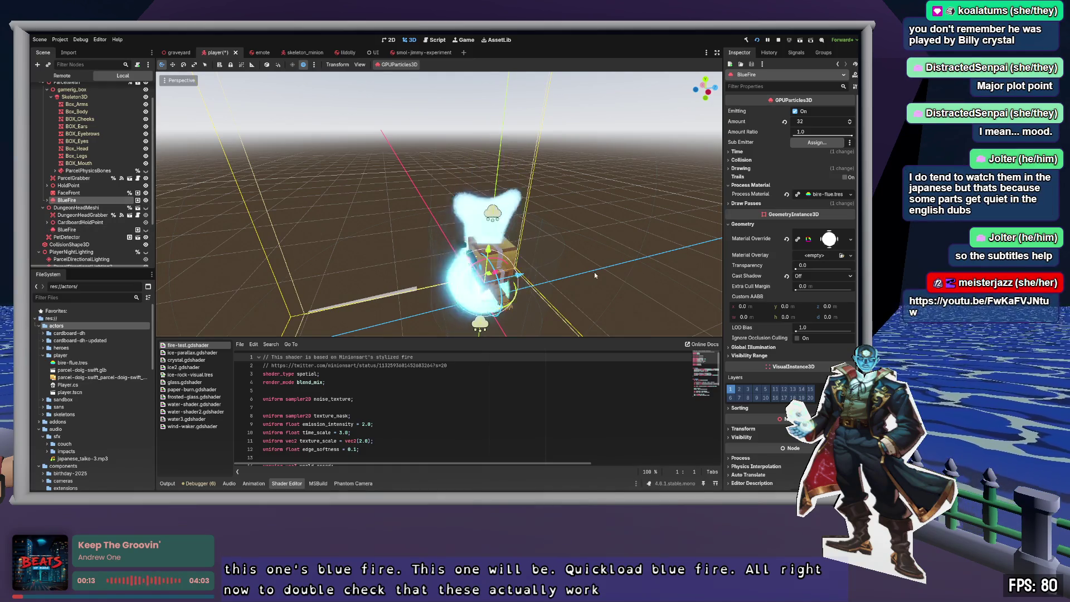
key("f")
scroll(439, 204, "down", 5)
scroll(439, 204, "up", 5)
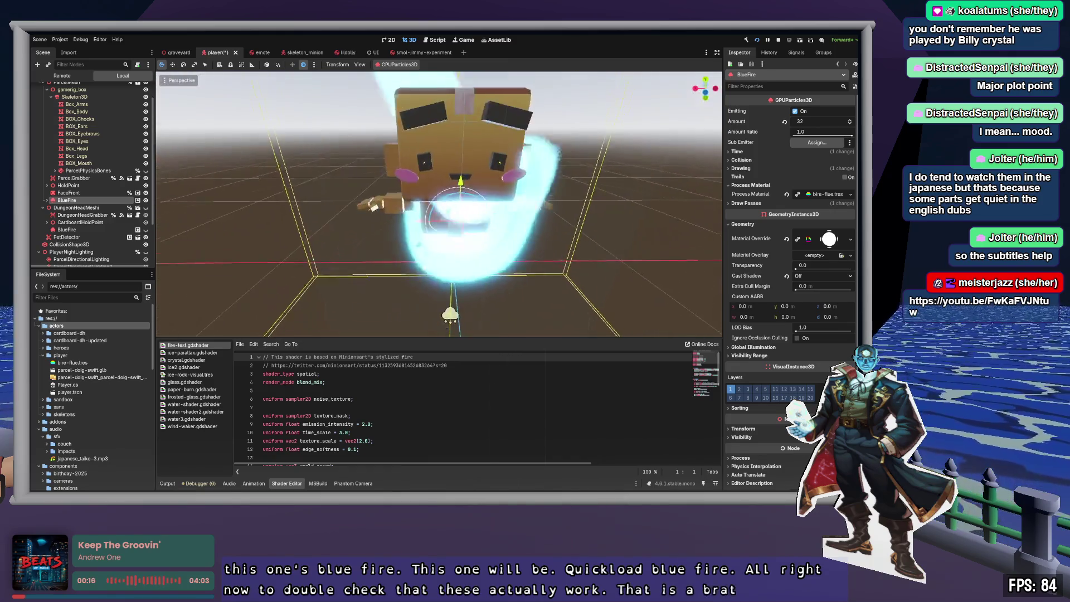
scroll(439, 204, "down", 5)
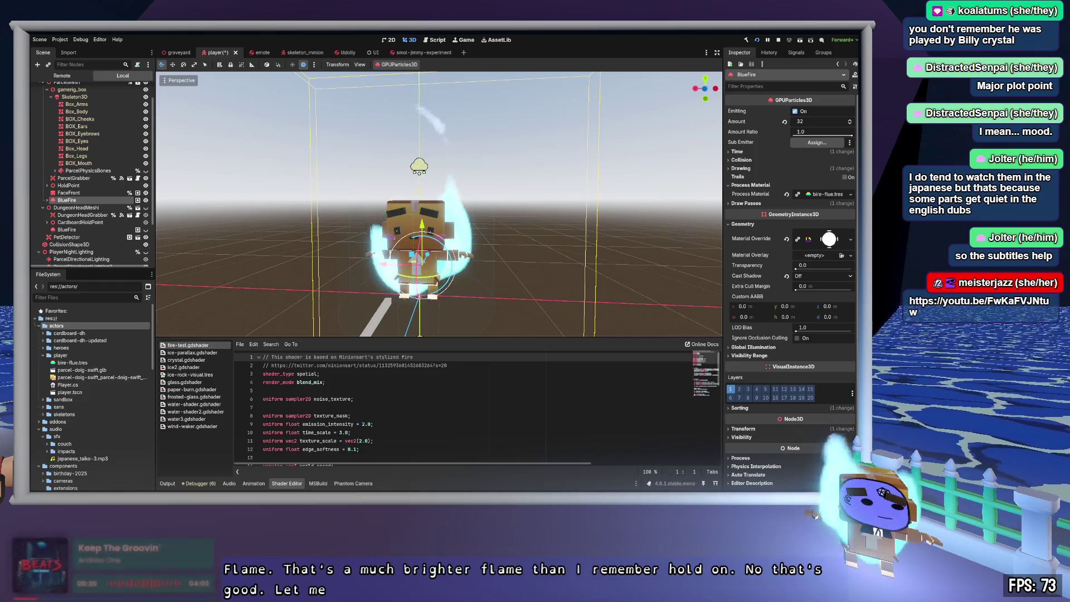
key("alt+Tab")
key("alt+Tab")
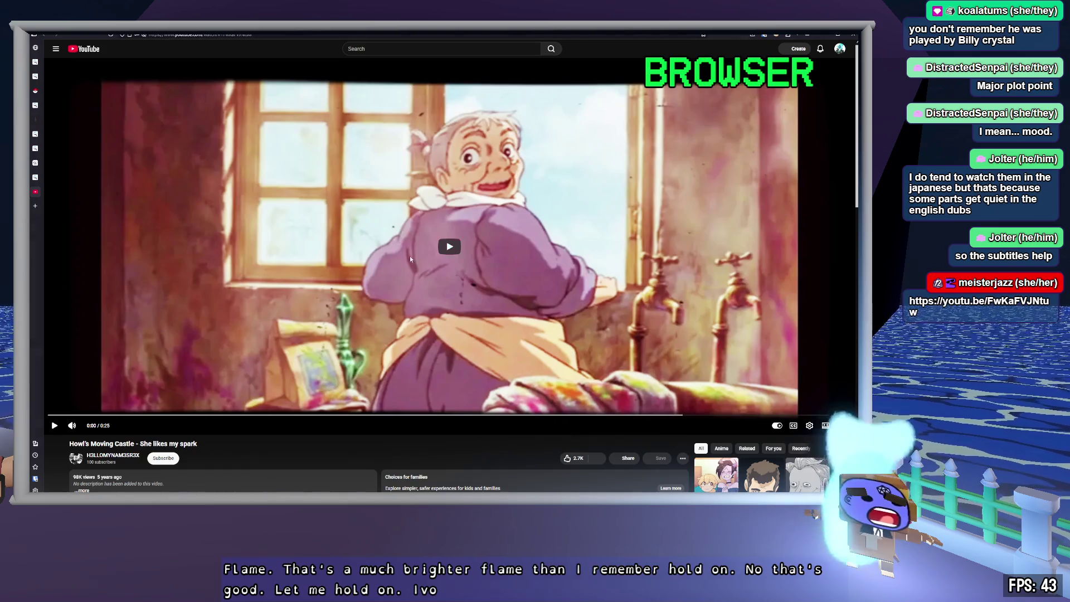
- Play the Howl's Moving Castle clip to its end, close the YouTube tab, and return to Godot
left_click(453, 244)
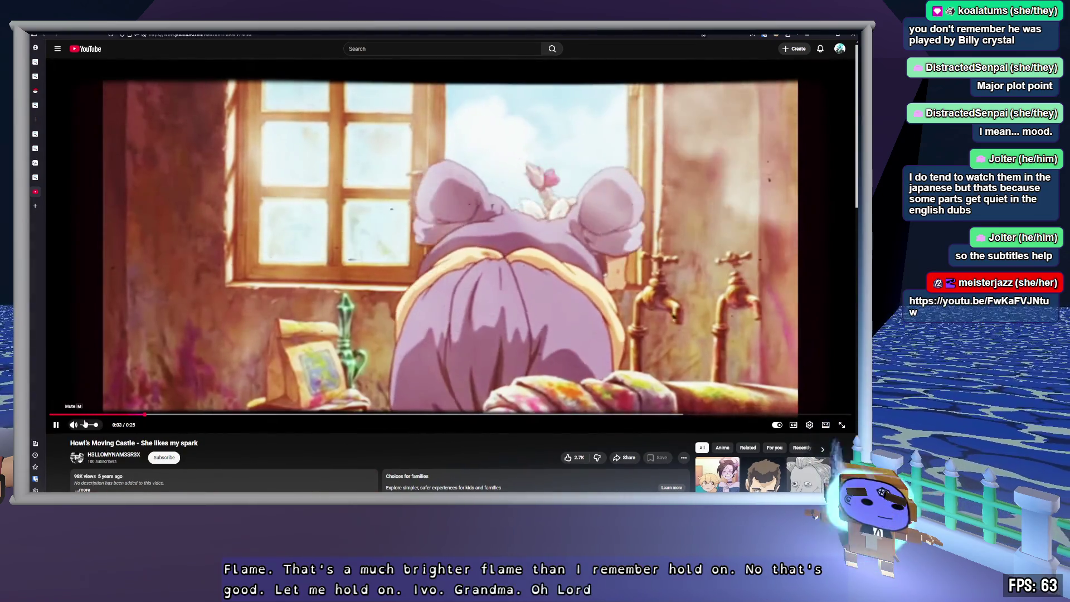
mouse_move(90, 427)
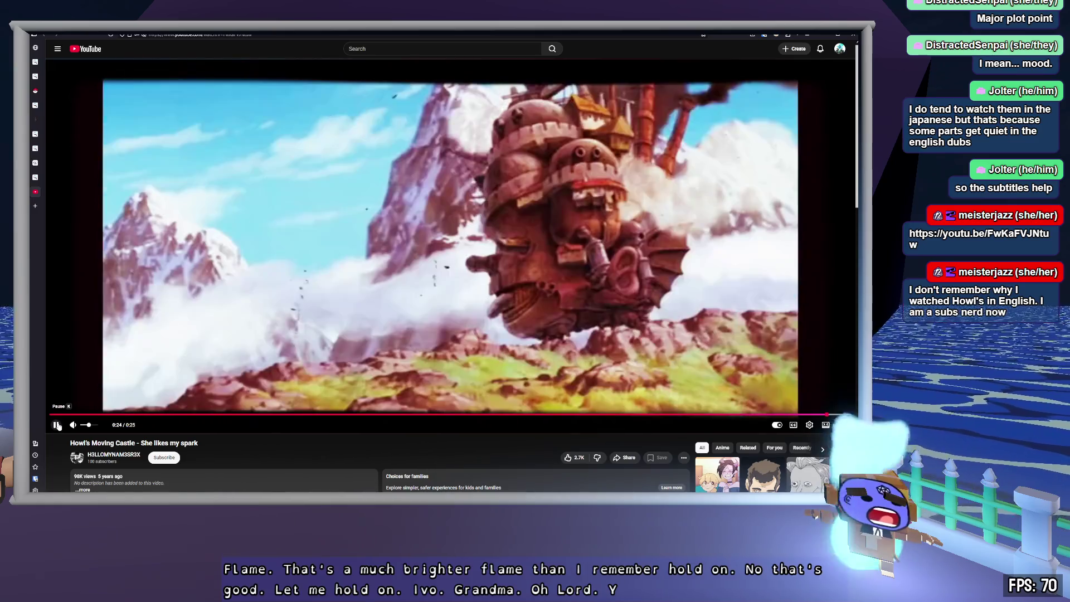
left_click(57, 425)
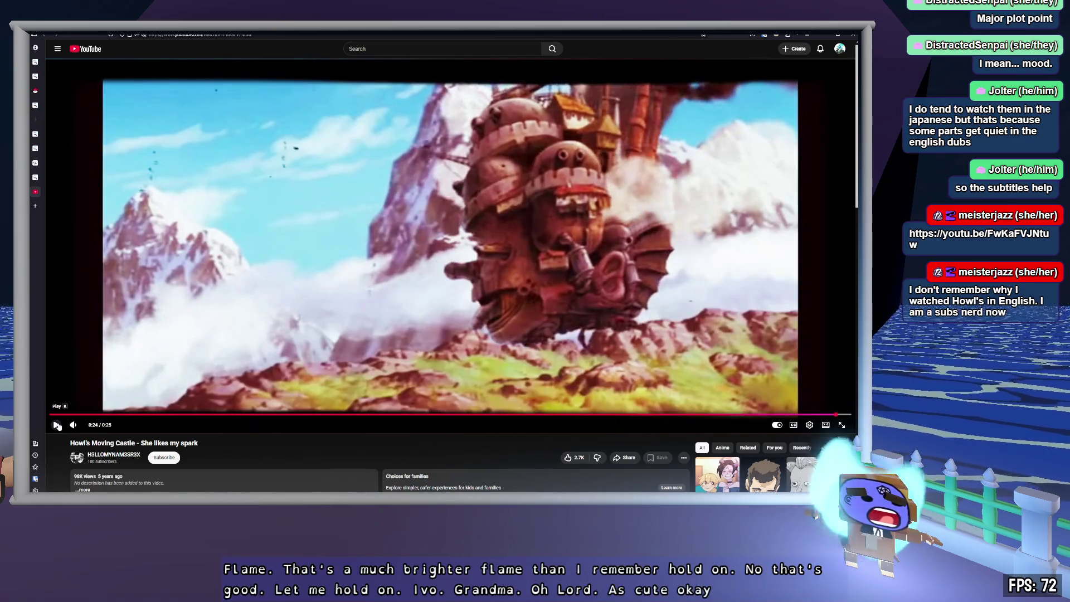
middle_click(36, 192)
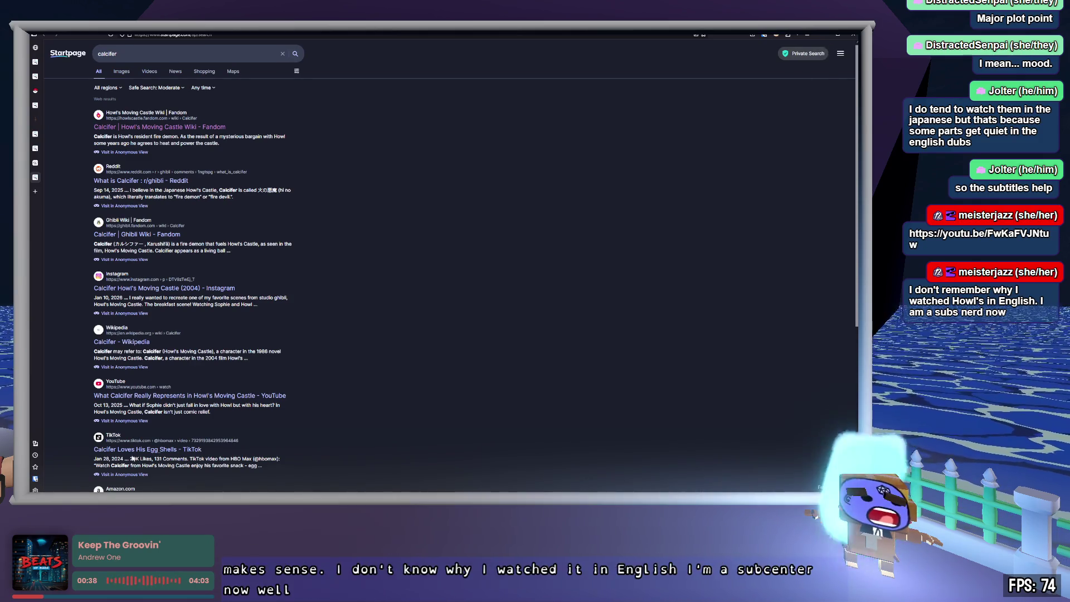
key("alt+Tab")
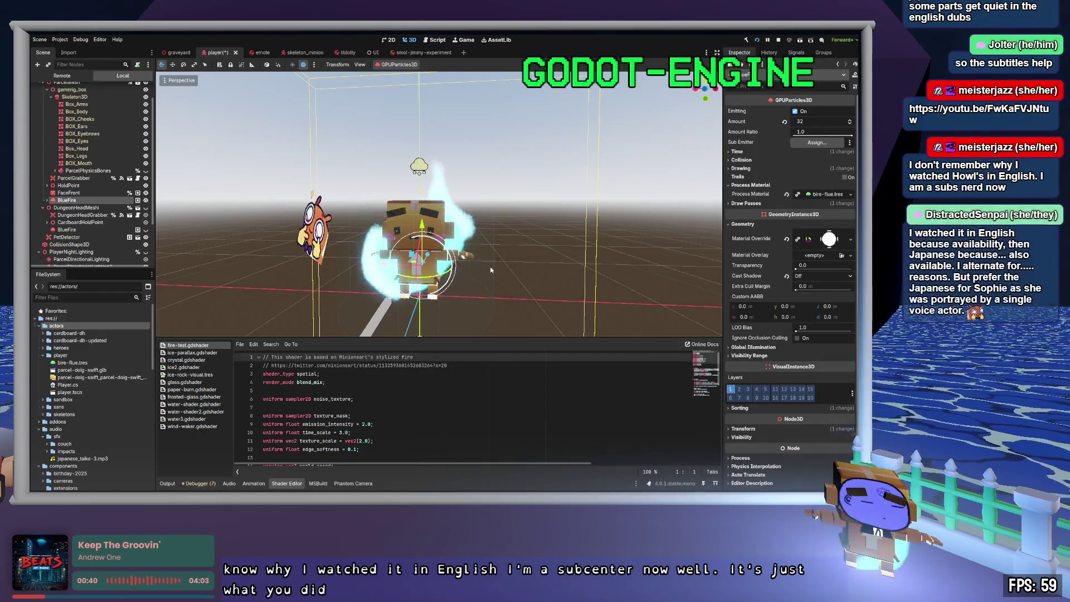
left_click(79, 231)
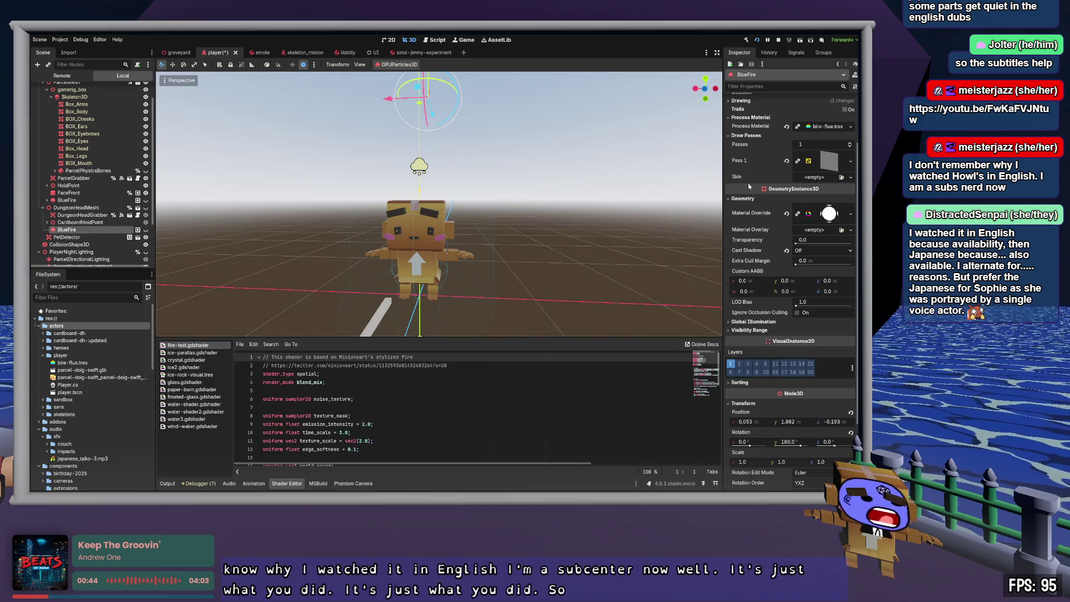
left_click(747, 199)
left_click(745, 160)
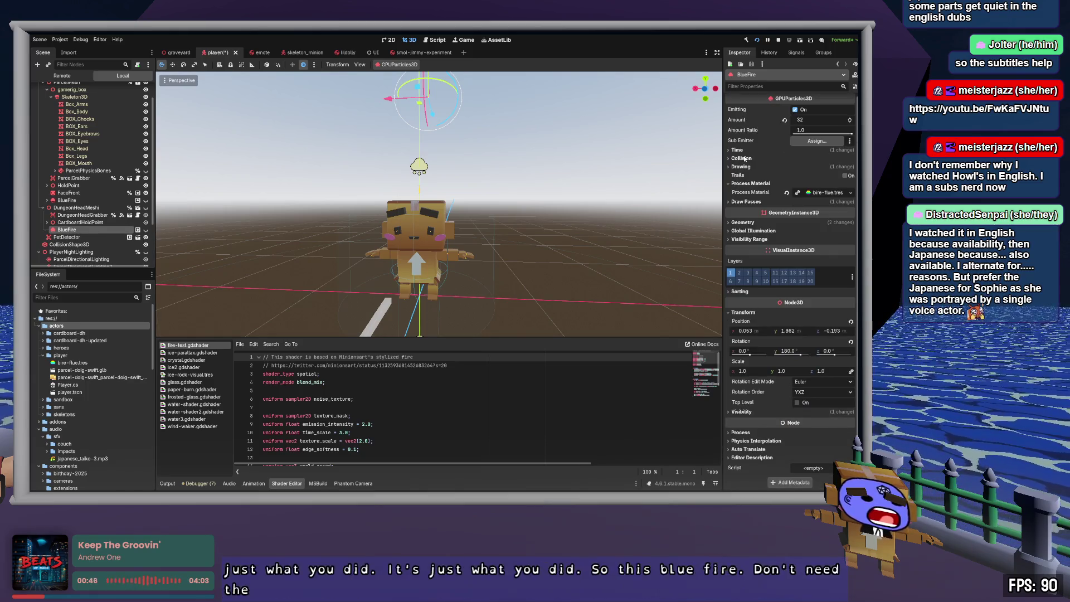
left_click(746, 313)
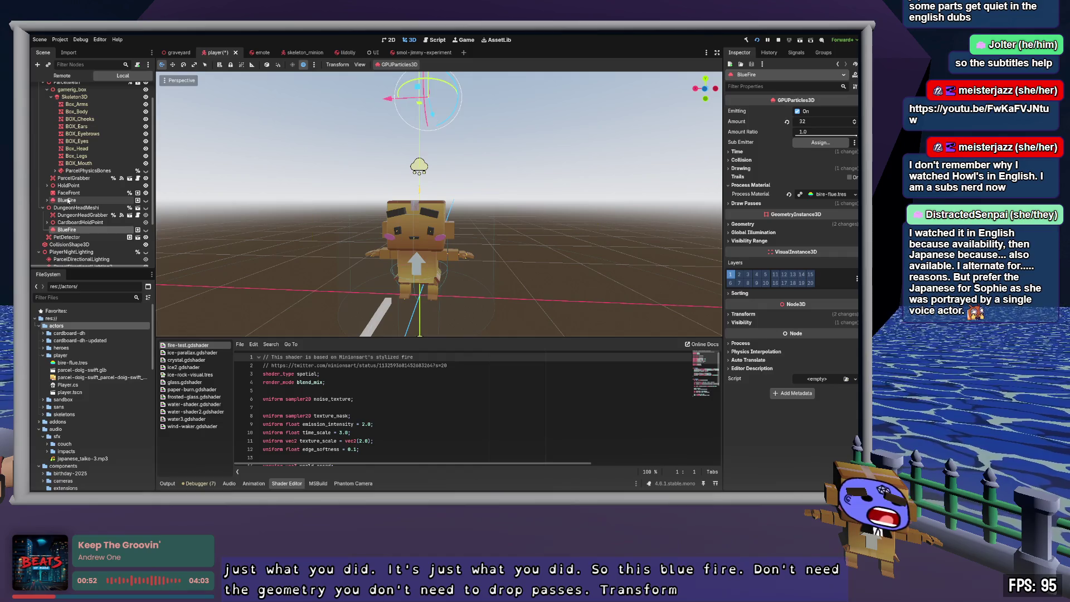
left_click(67, 200)
left_click(743, 224)
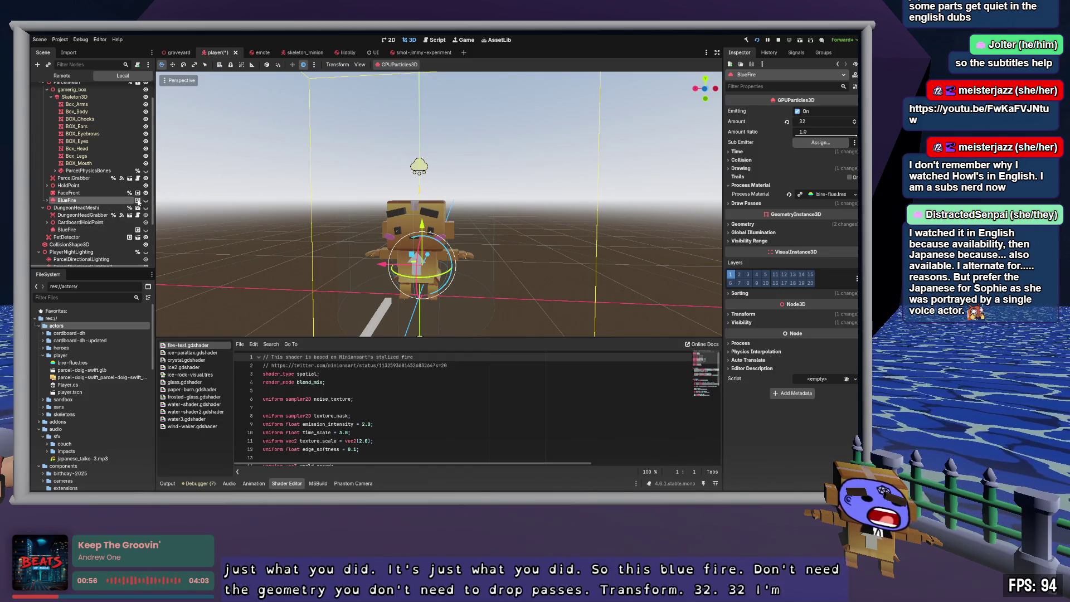
left_click(79, 230)
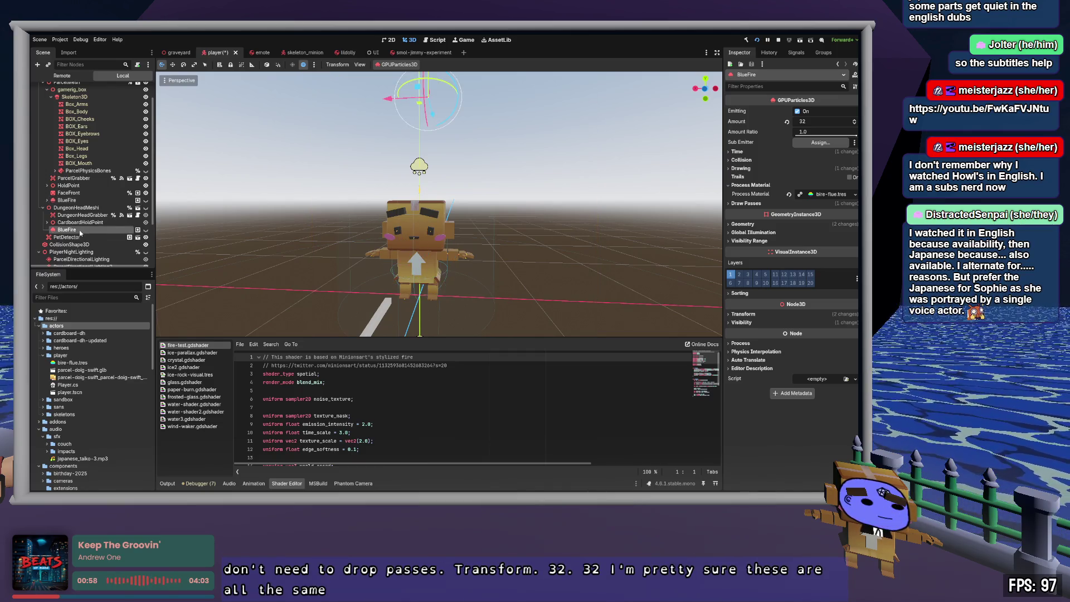
left_click(82, 200)
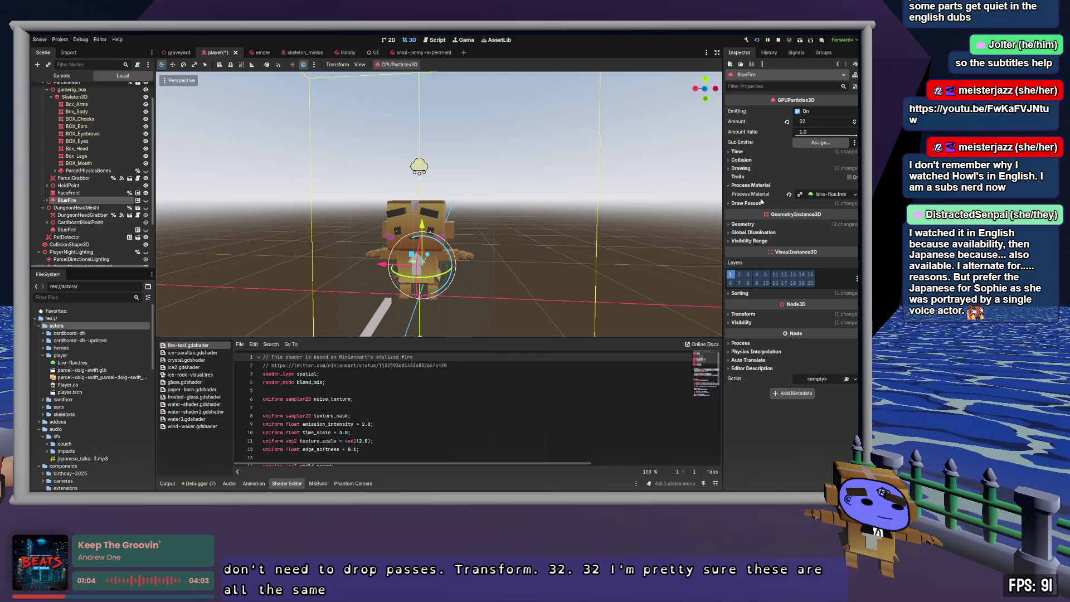
left_click(848, 194)
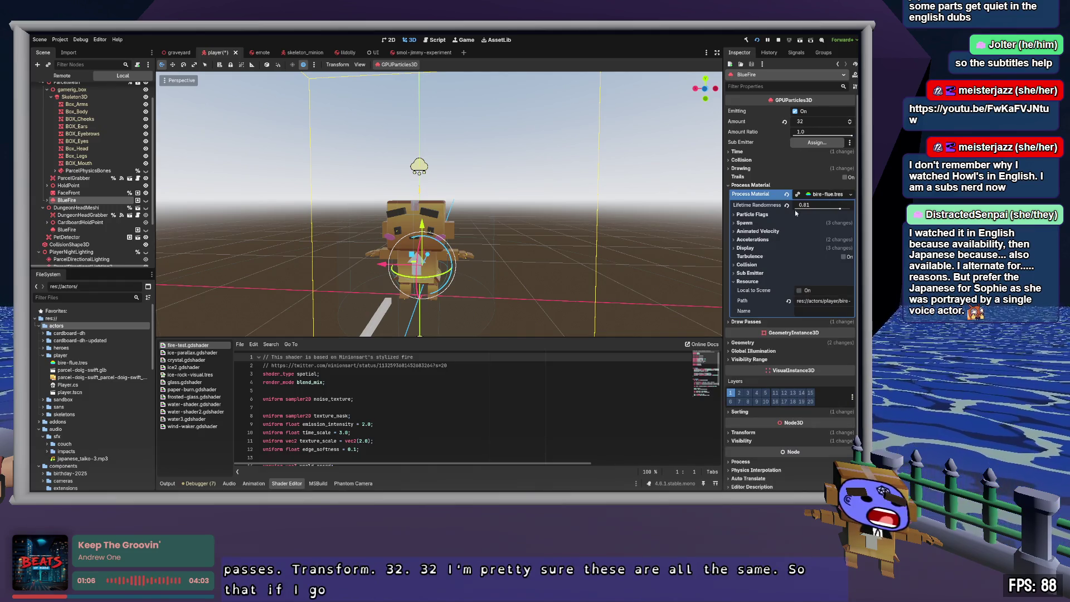
- Inspect bire-flue.tres's Display > Scale range, which reads 2.0 to 4.0
left_click(745, 223)
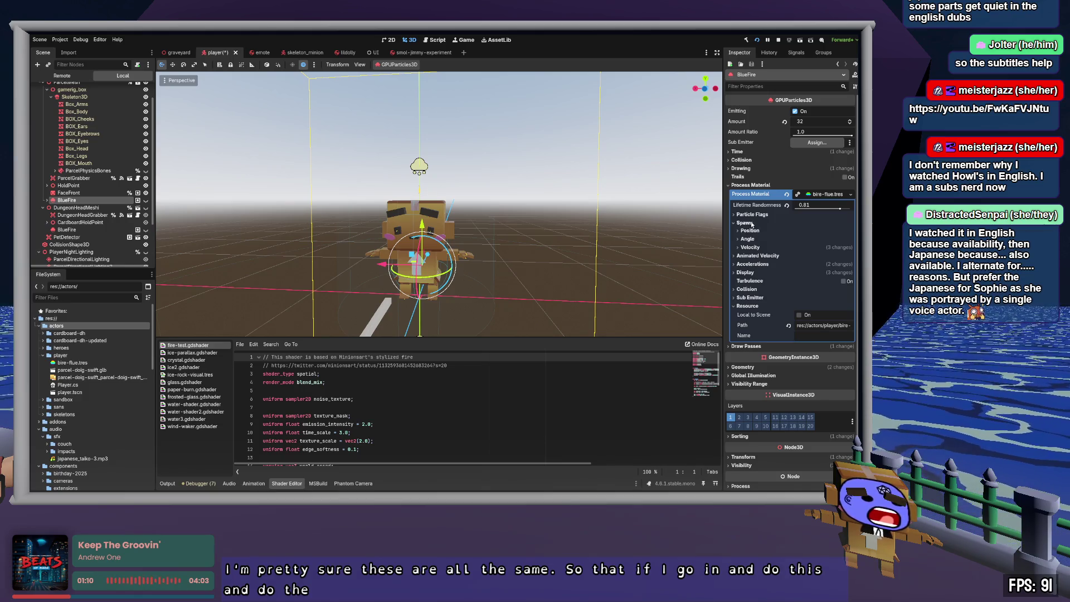
left_click(752, 224)
left_click(746, 248)
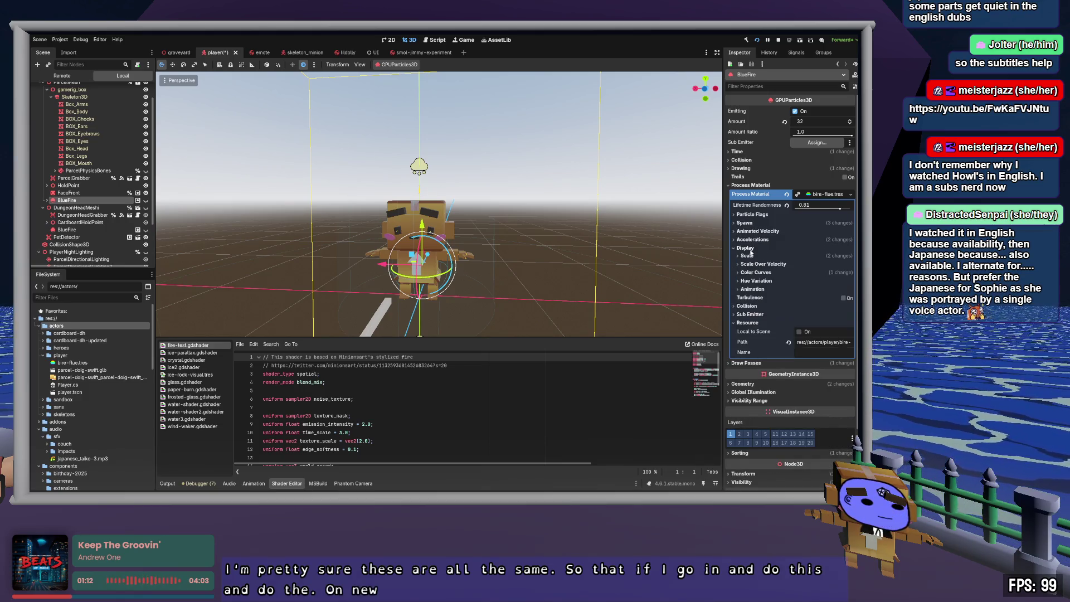
left_click(747, 255)
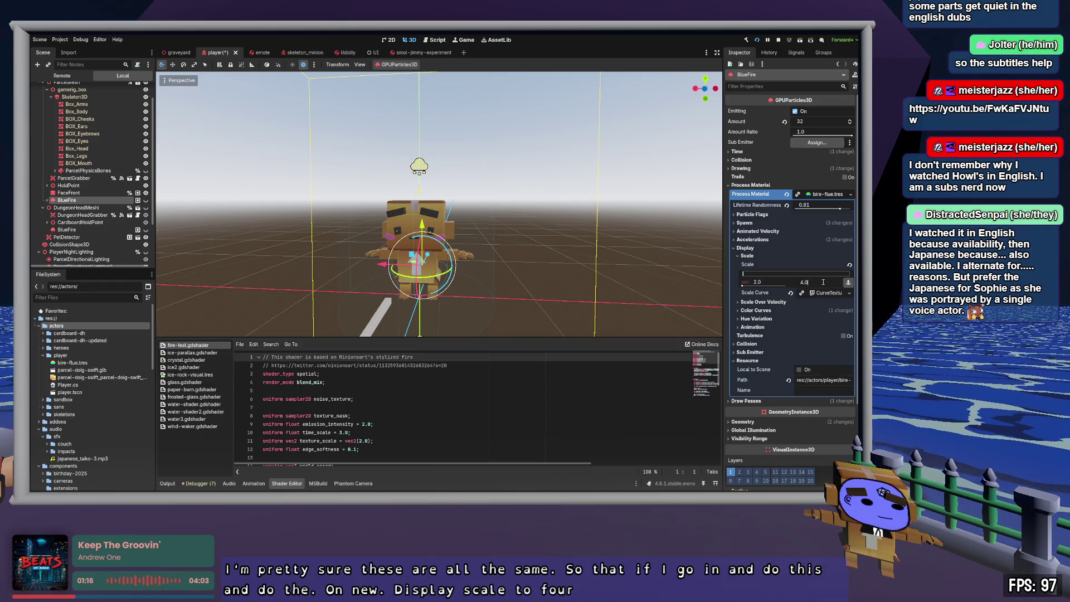
- Compare with the lower BlueFire emitter's process material, then make the upper BlueFire emitter visible again
left_click(67, 229)
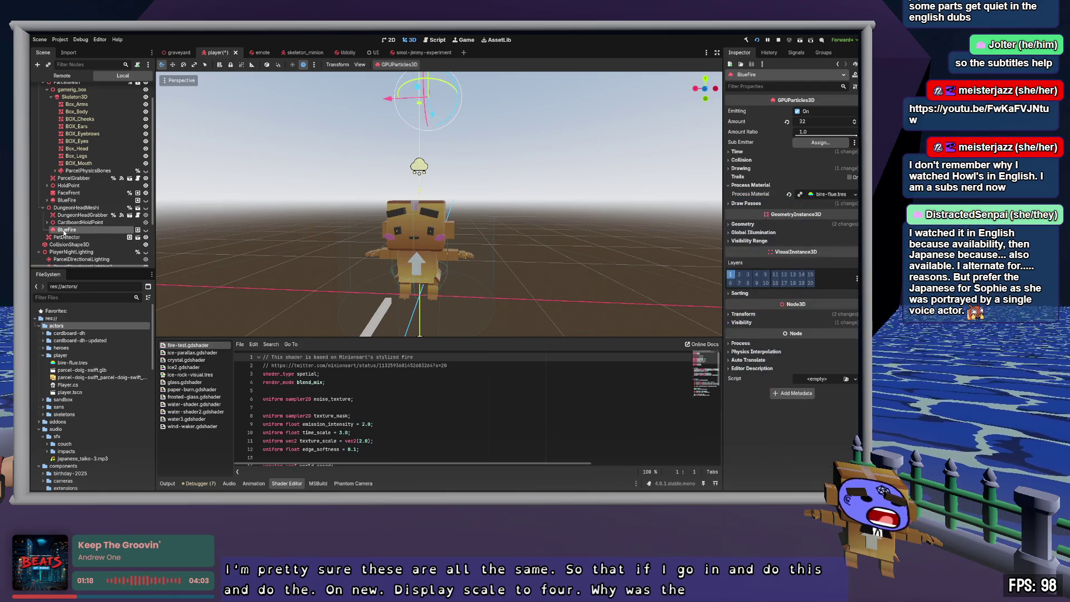
left_click(828, 195)
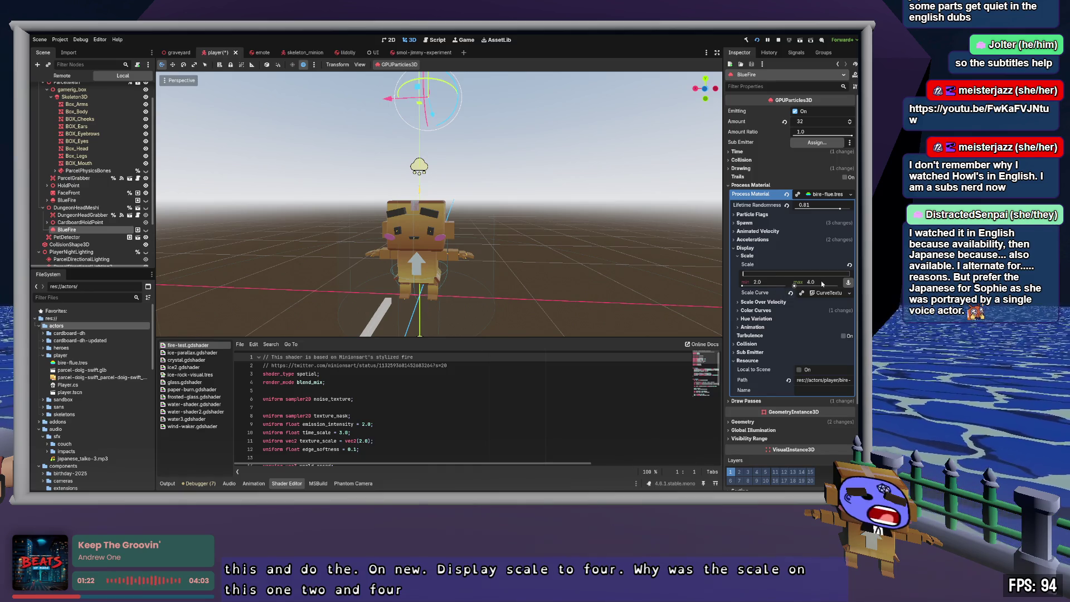
left_click(127, 201)
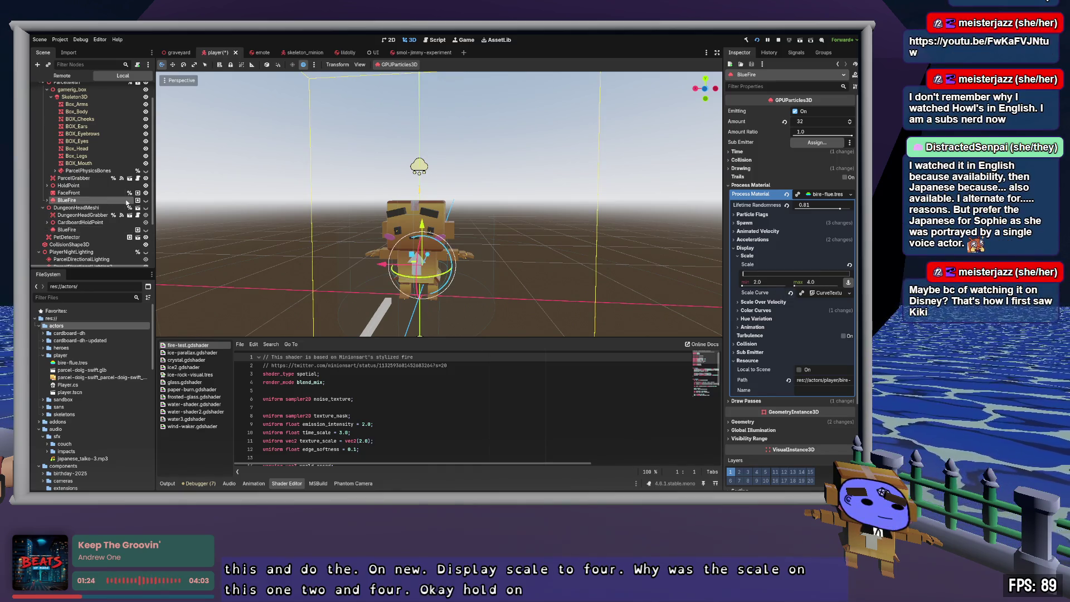
left_click(145, 200)
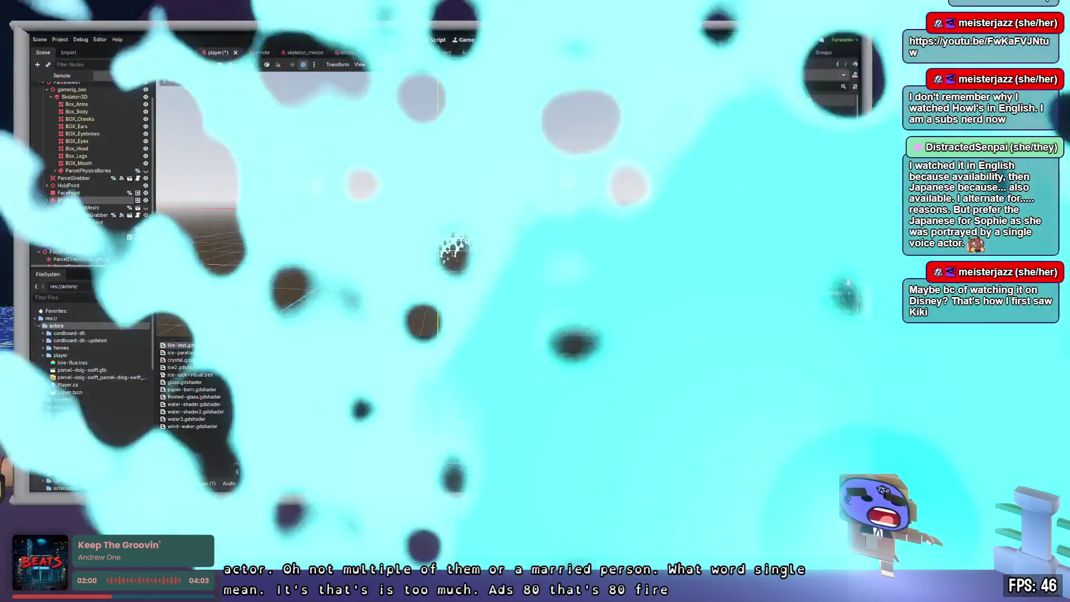
- Frame the BlueFire particles to inspect the flames burning around the avatar
key("f")
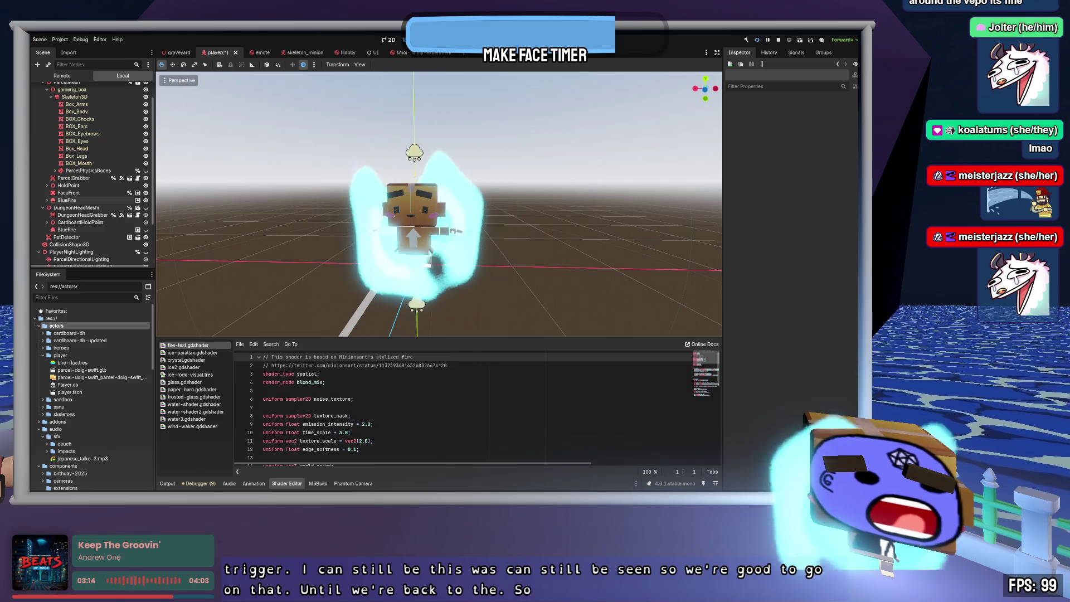
- Check the BlueFire node's Scale max in its 2.0–8.0 range, then move over to Zed
left_click(68, 200)
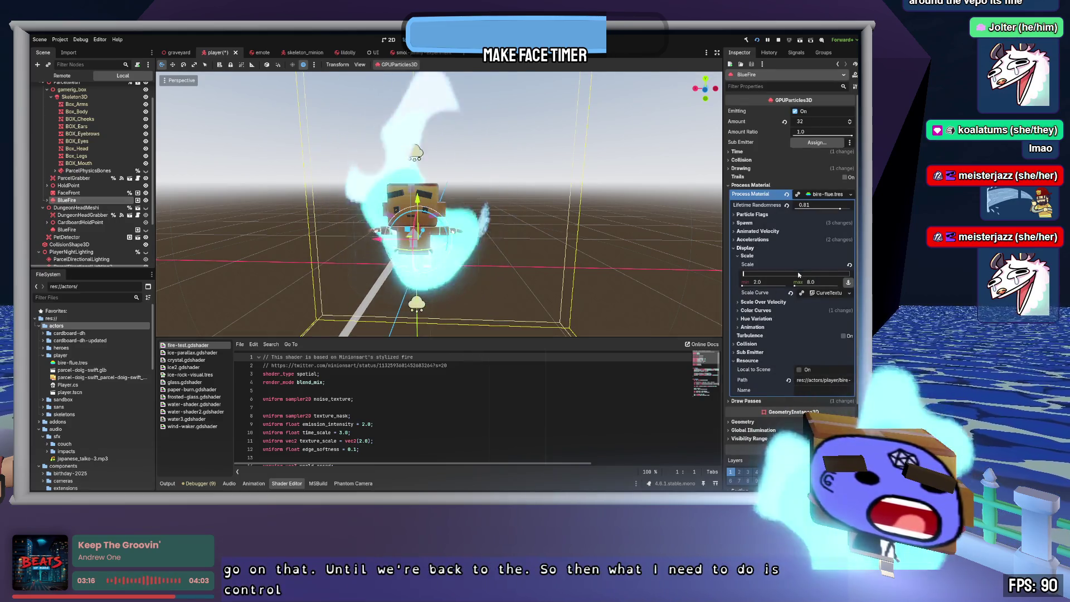
left_click(822, 281)
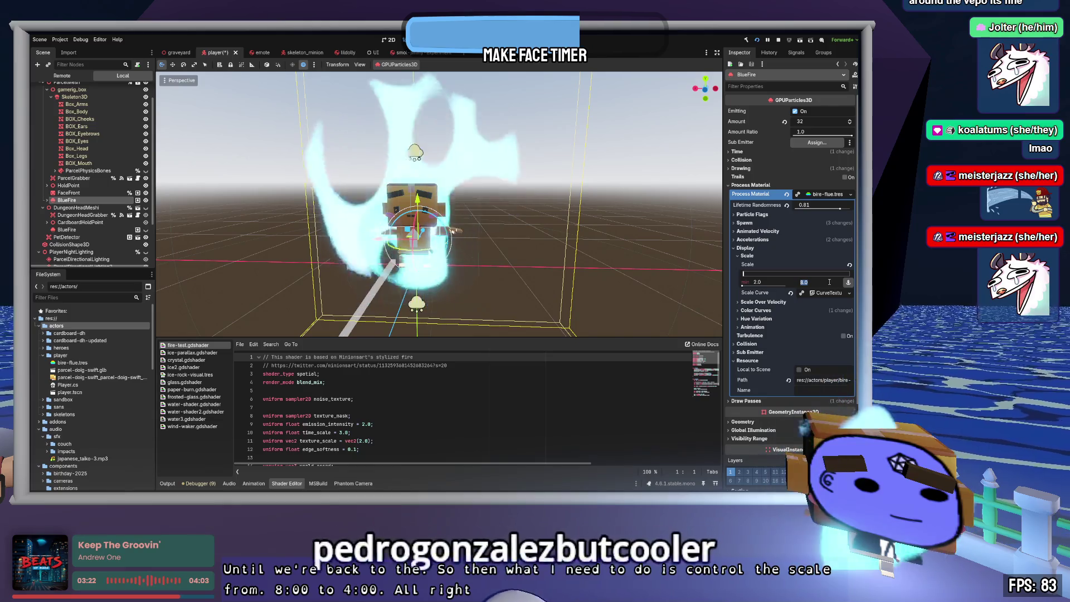
key("alt+Tab")
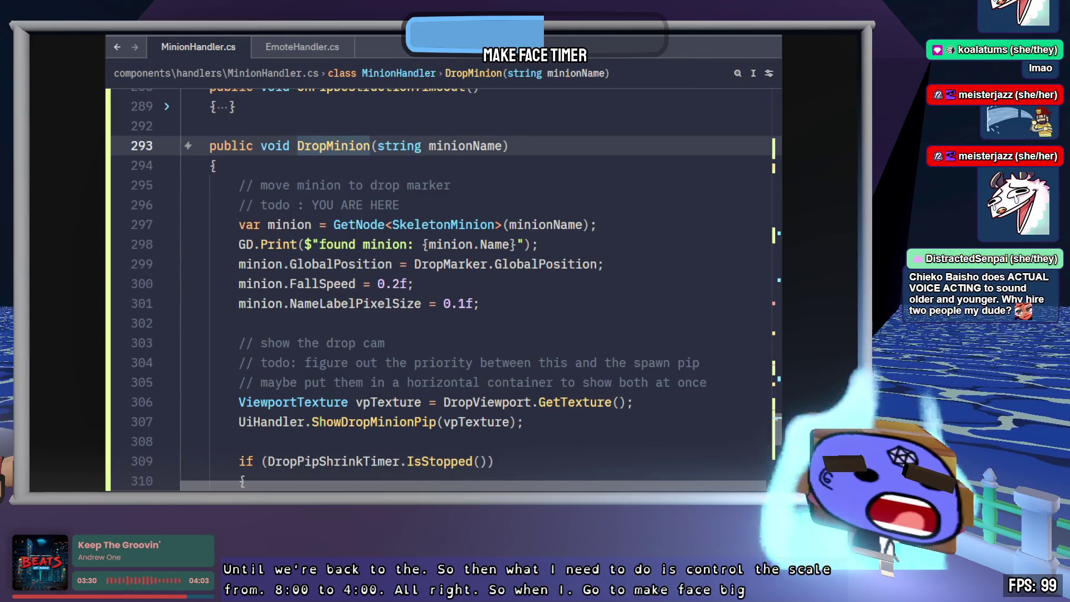
- Jump to MakeFaceBig in PlayerHandler.cs and read its face scaling and Head.Position code
key("ctrl+t")
type("MakeFaceBig")
key("Return")
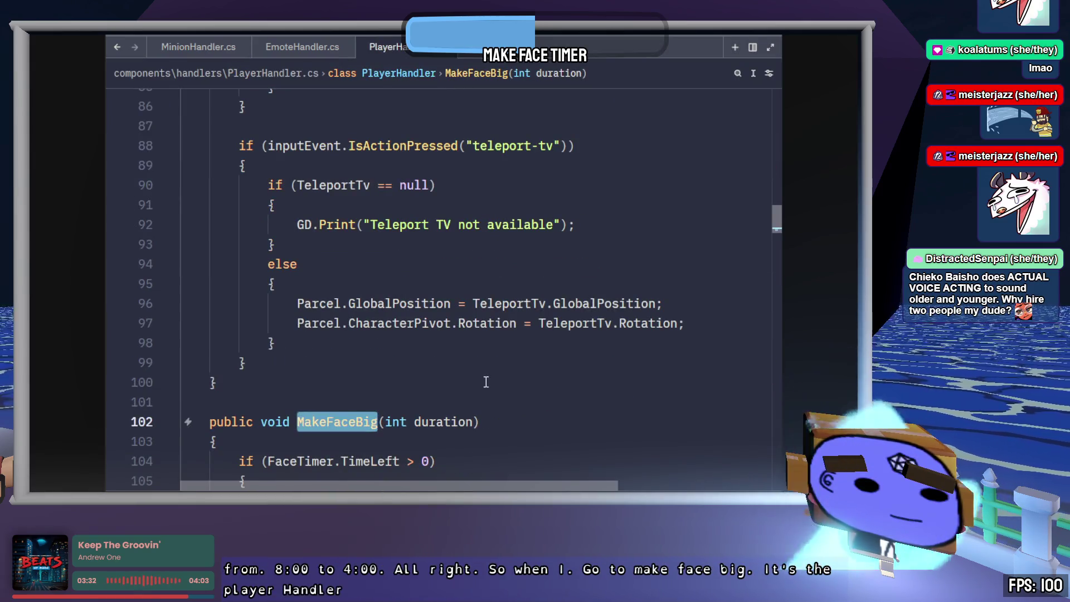
scroll(491, 386, "down", 1)
scroll(492, 384, "down", 4)
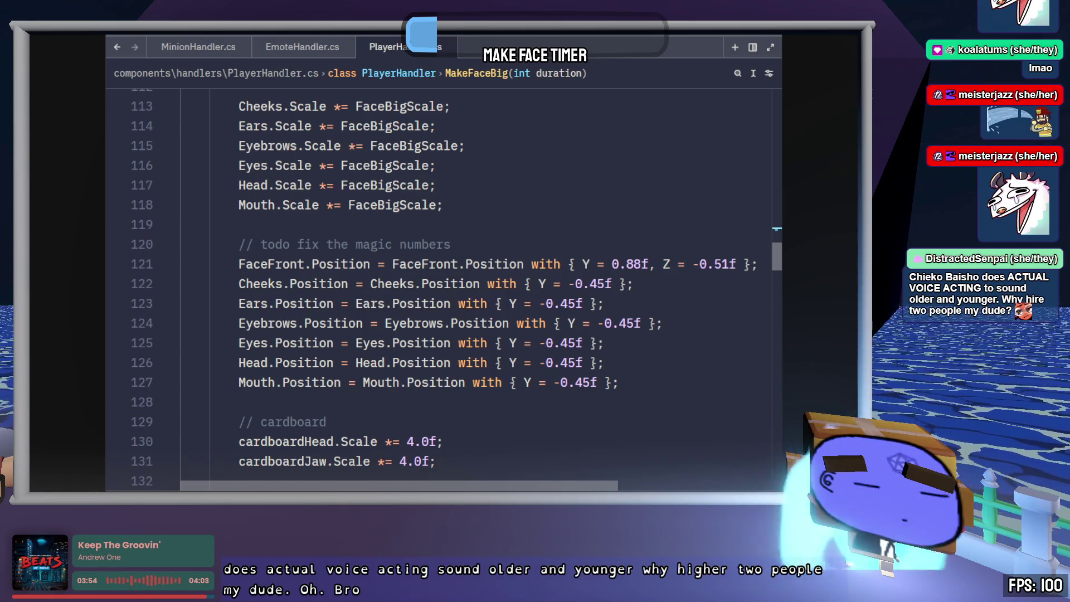
left_click(672, 363)
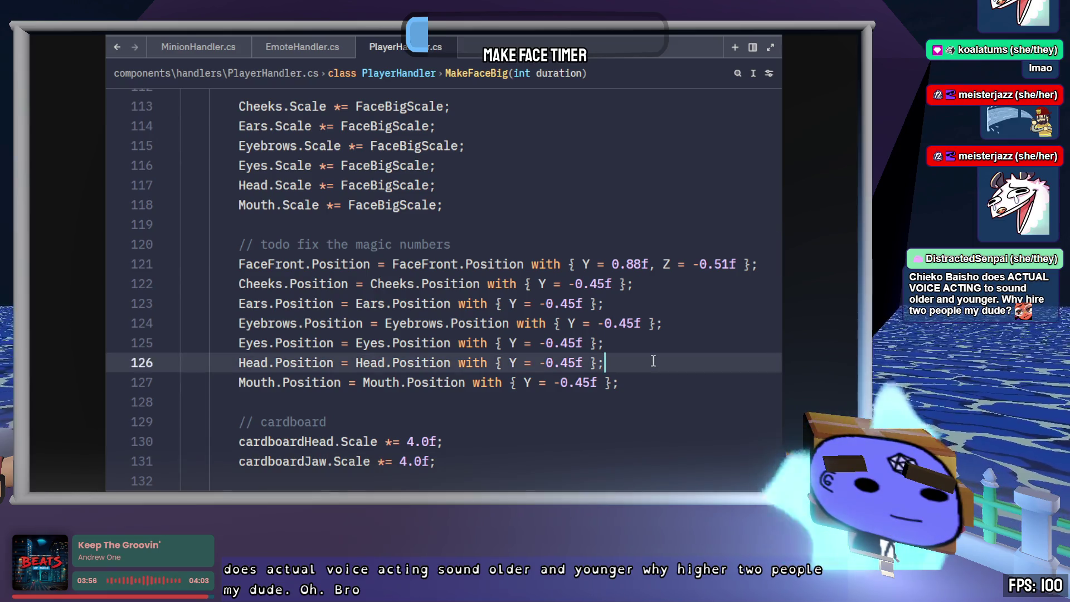
scroll(672, 365, "down", 3)
scroll(670, 369, "up", 4)
scroll(670, 369, "up", 3)
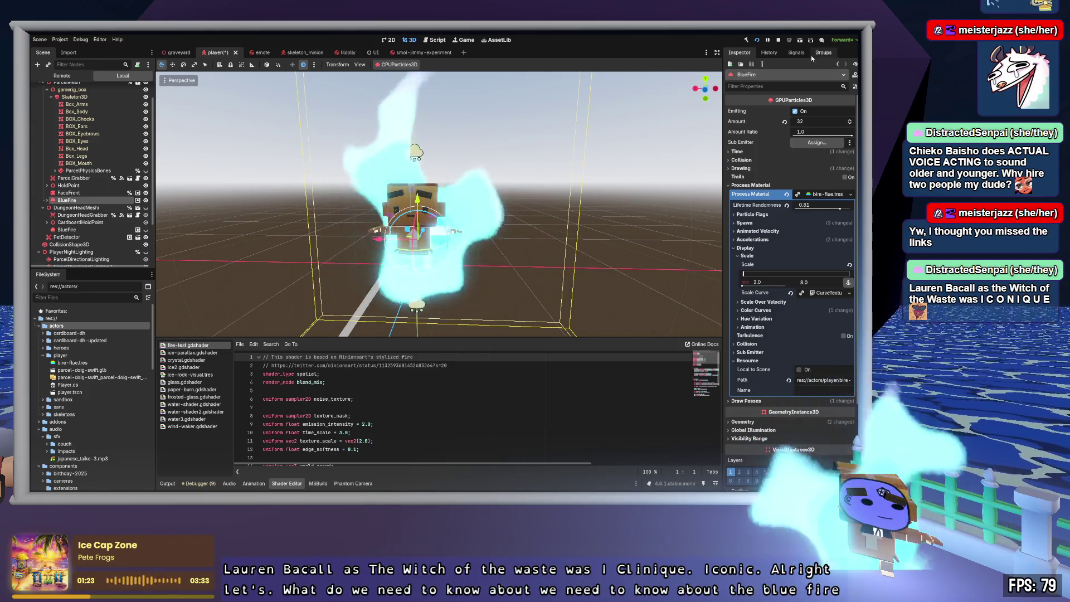
- Lower bire-flue.tres's Display Scale max from 8.0 to 4, then go to the graveyard scene
left_click(818, 284)
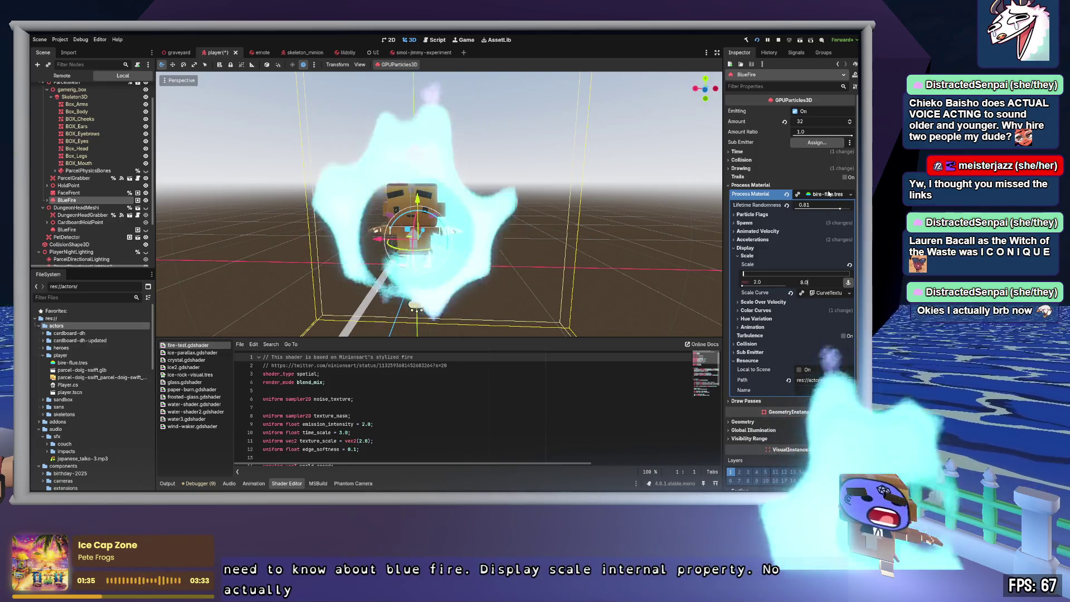
left_click(72, 362)
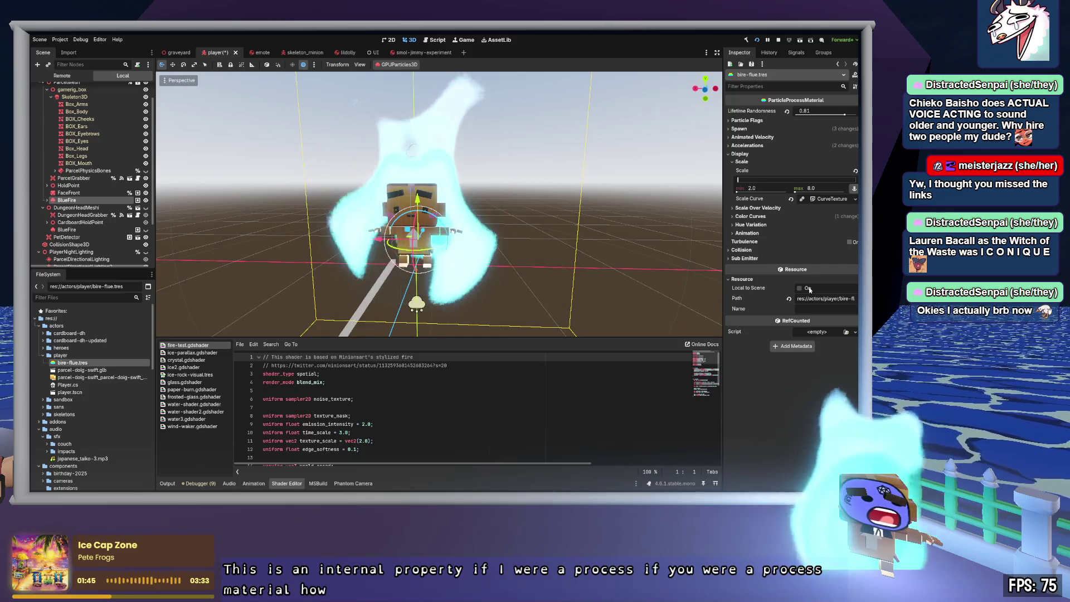
left_click(832, 188)
type("4")
key("Return")
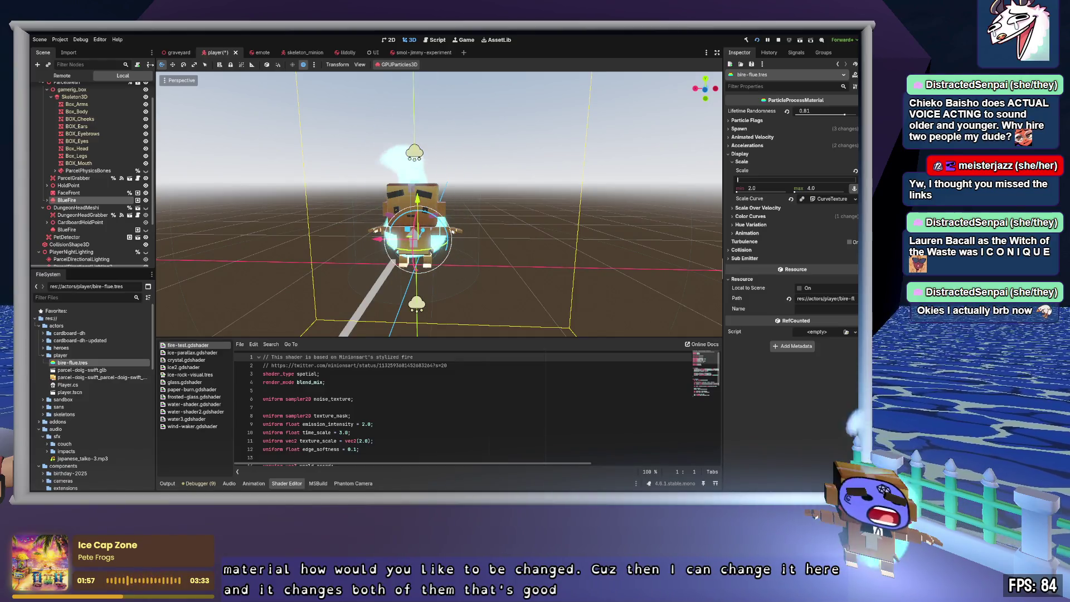
left_click(178, 53)
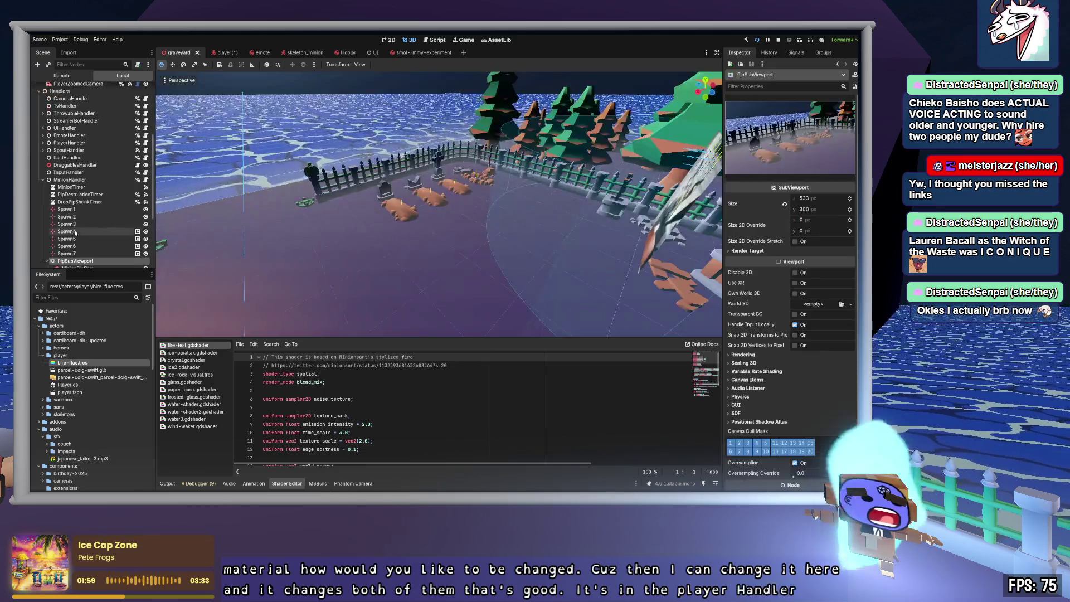
- Select the graveyard scene's PlayerHandler node and view PlayerHandler.cs from its top in Zed
left_click(76, 143)
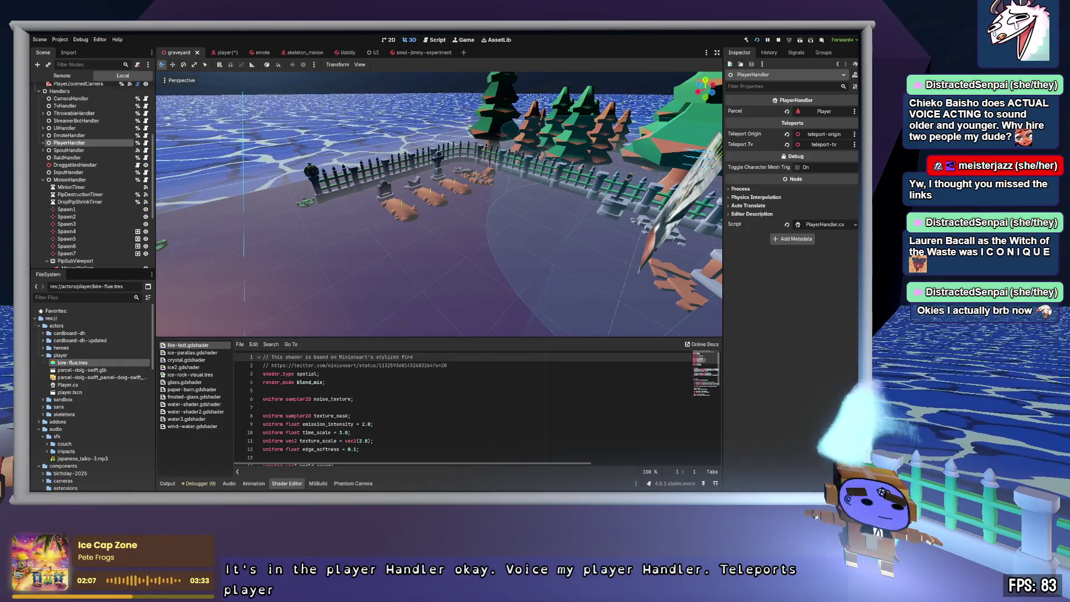
key("alt+Tab")
key("ctrl+Home")
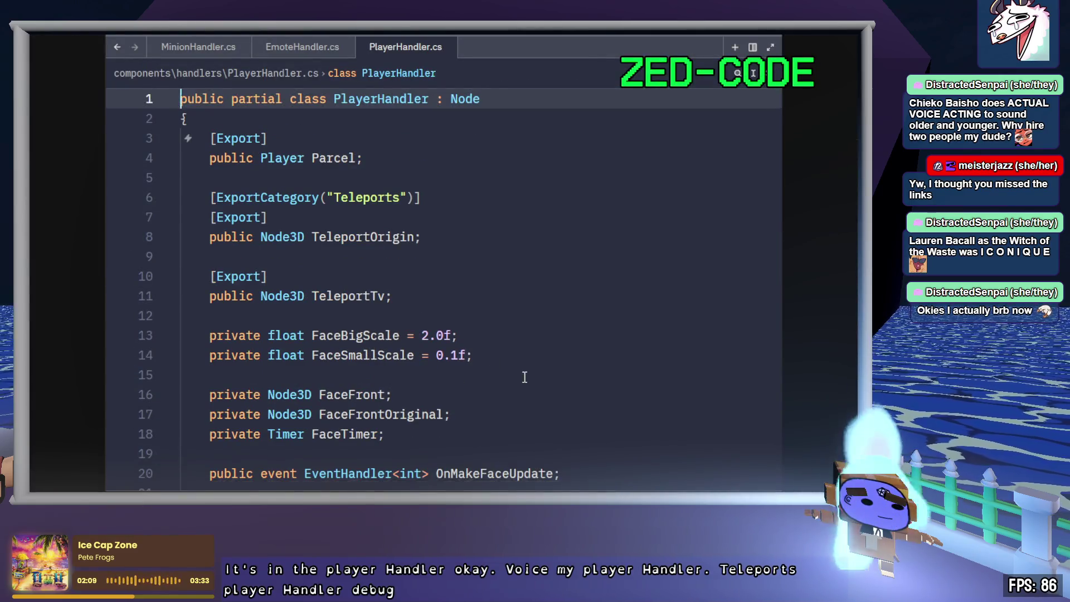
- Browse PlayerHandler.cs's exported fields, from FaceTimer down to the Debug export category
scroll(525, 376, "down", 1)
left_click(524, 376)
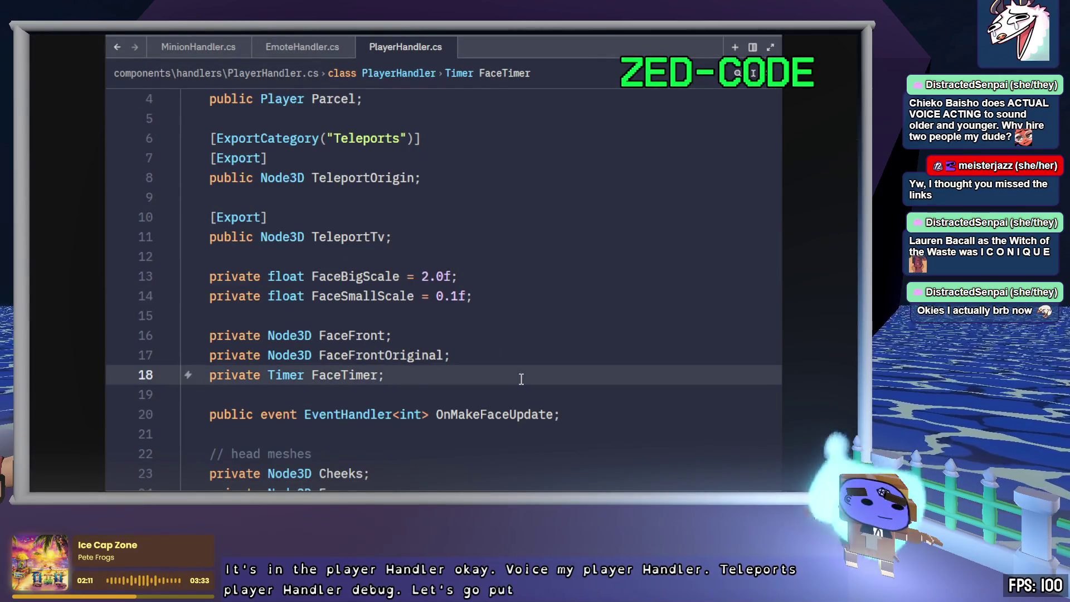
scroll(523, 382, "down", 7)
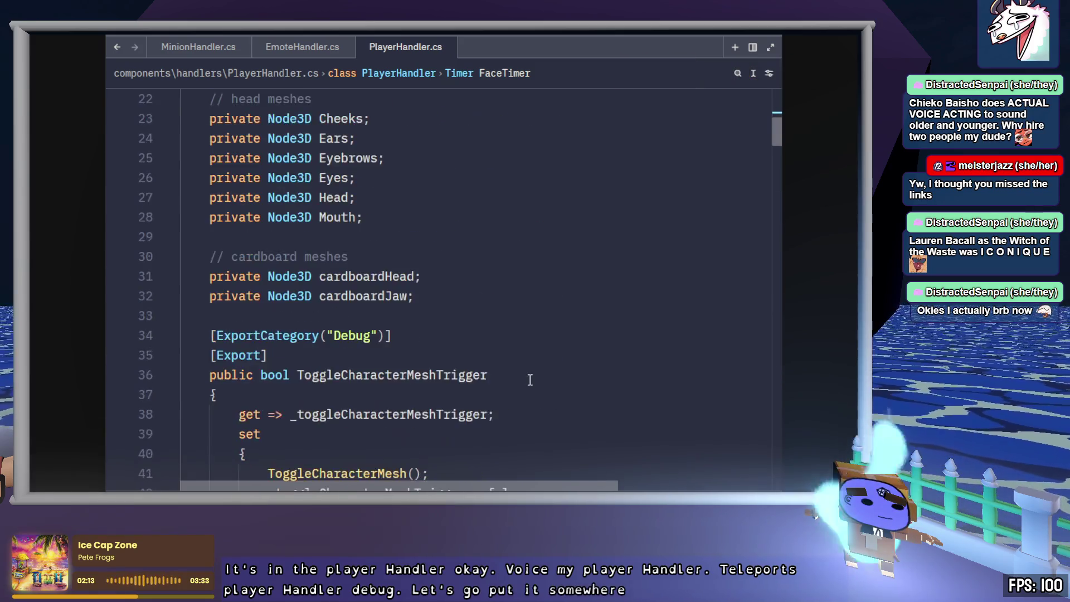
left_click(624, 296)
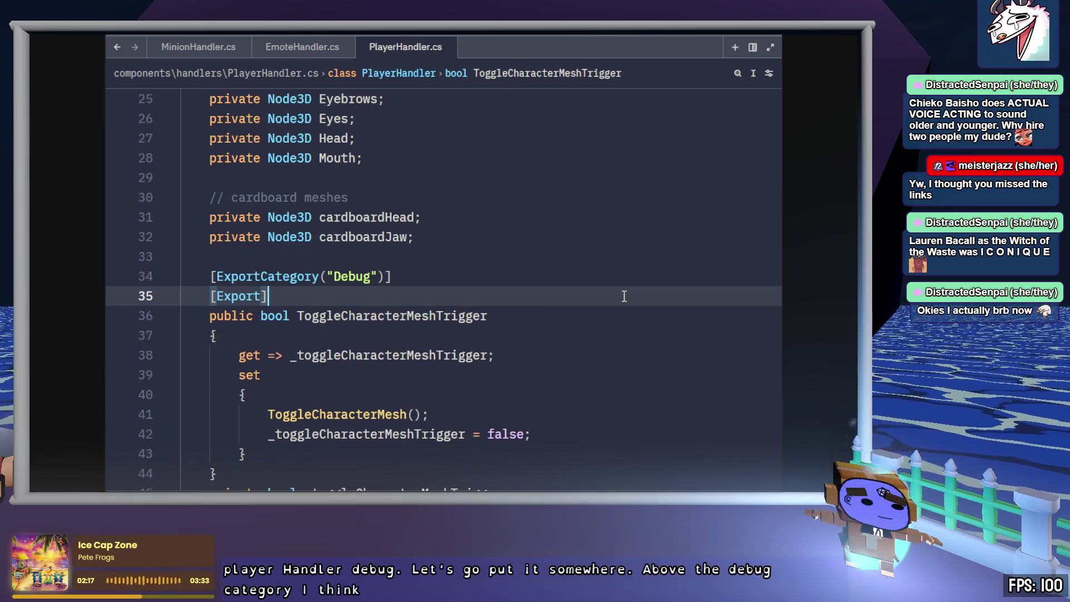
scroll(641, 305, "down", 2)
scroll(645, 312, "up", 1)
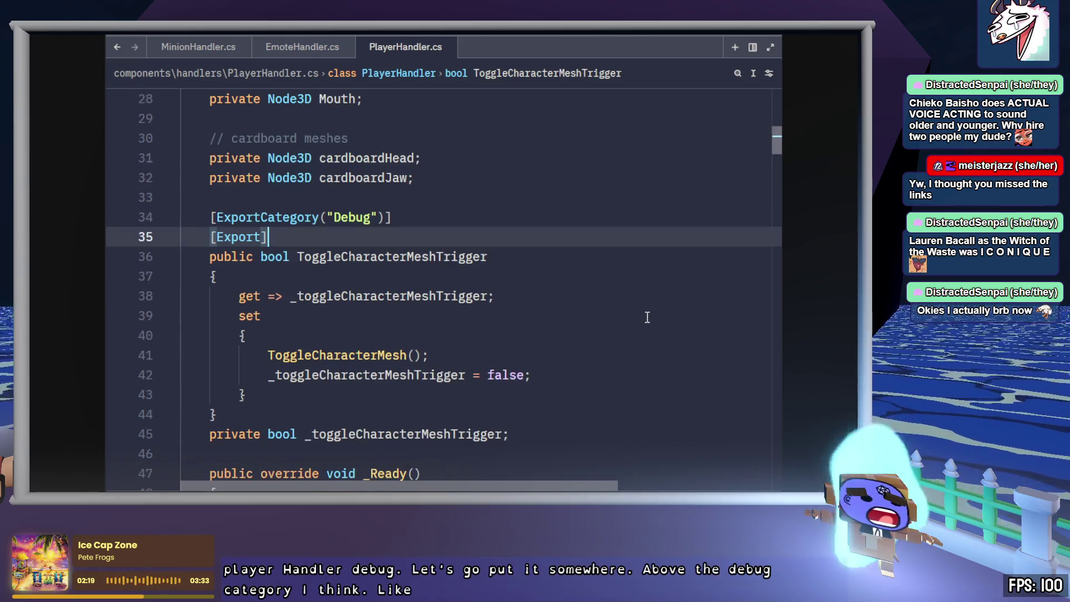
double_click(367, 217)
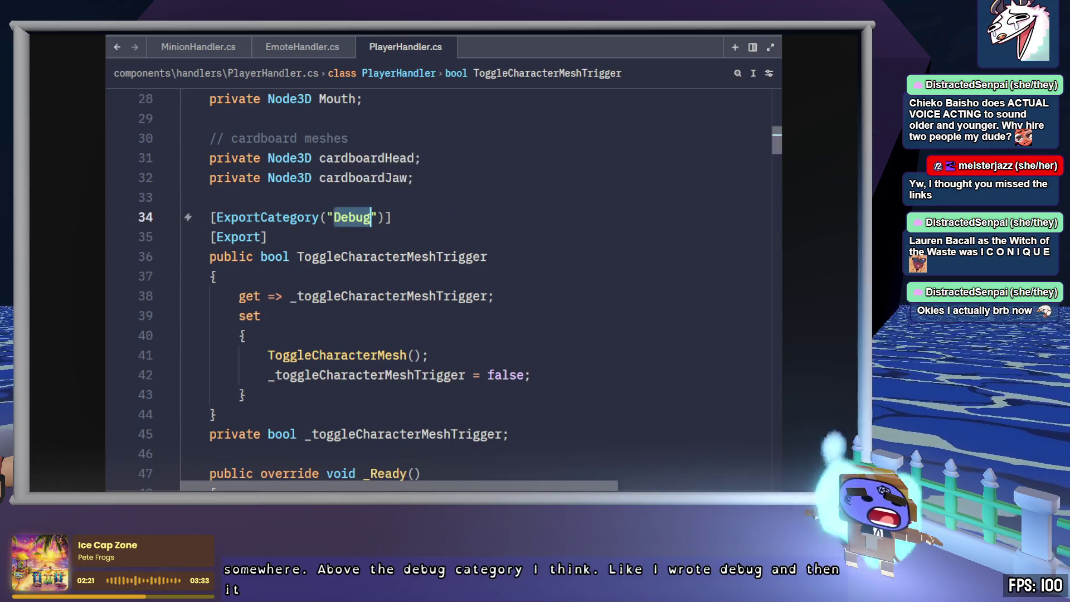
left_click(781, 165)
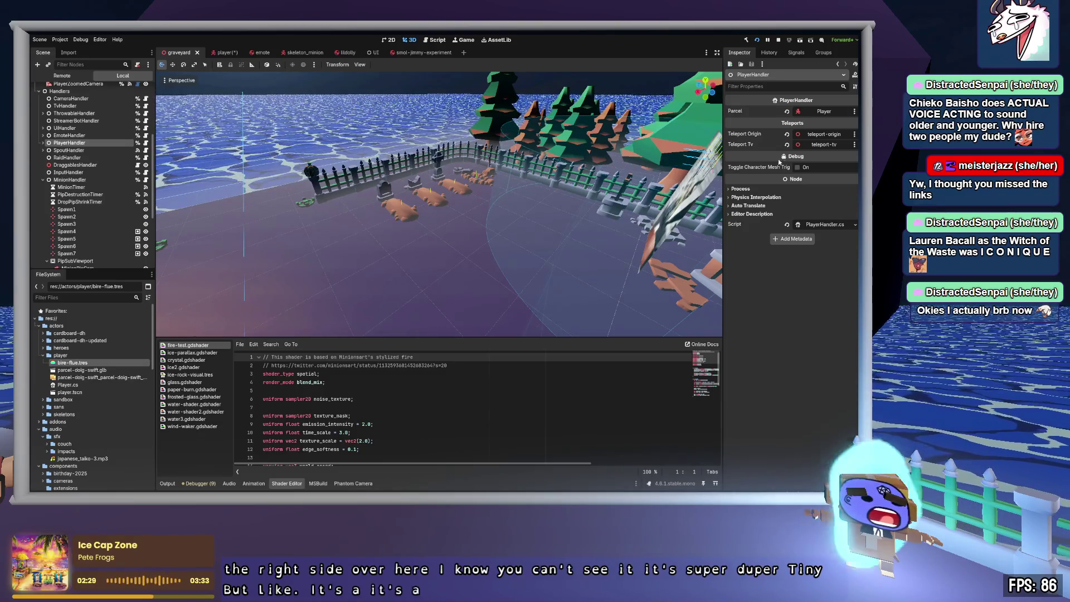
- Add an [Export] attribute on a new line after the TeleportTv field
scroll(502, 393, "up", 5)
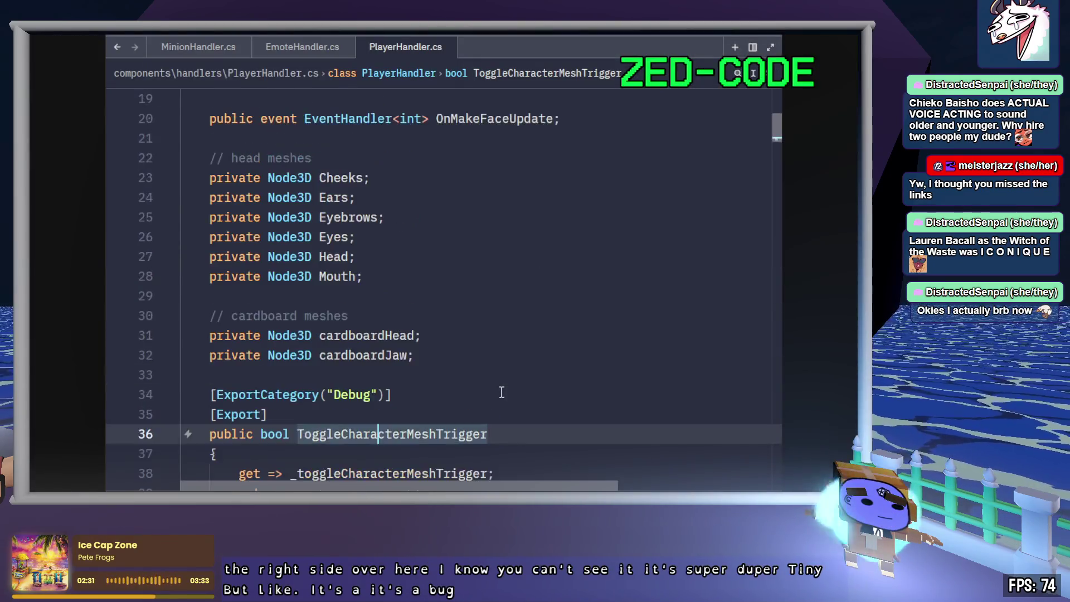
scroll(501, 393, "up", 1)
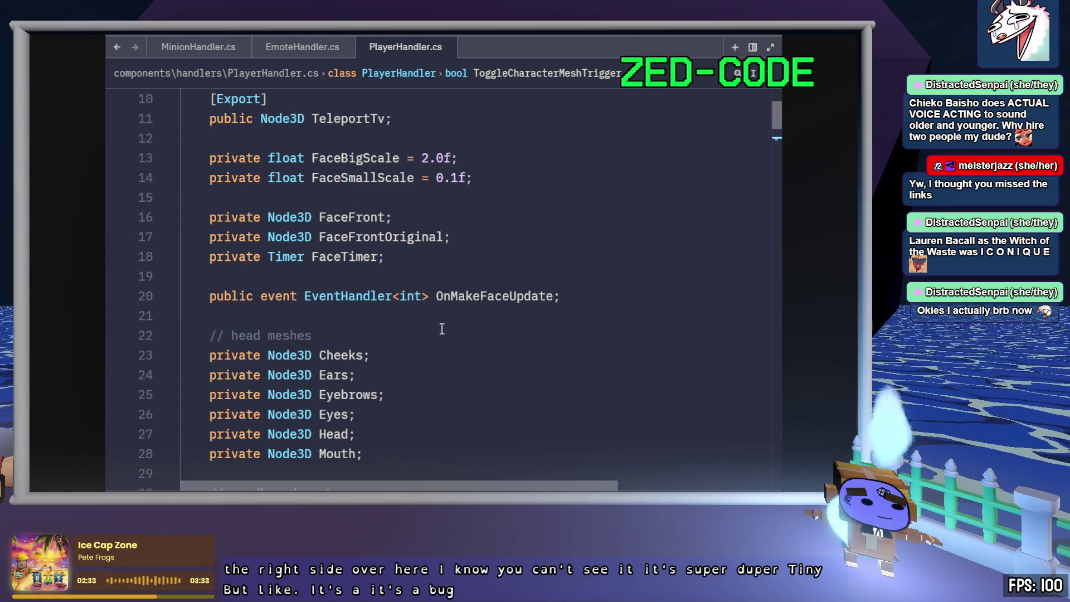
scroll(442, 329, "up", 3)
left_click(520, 355)
left_click(519, 335)
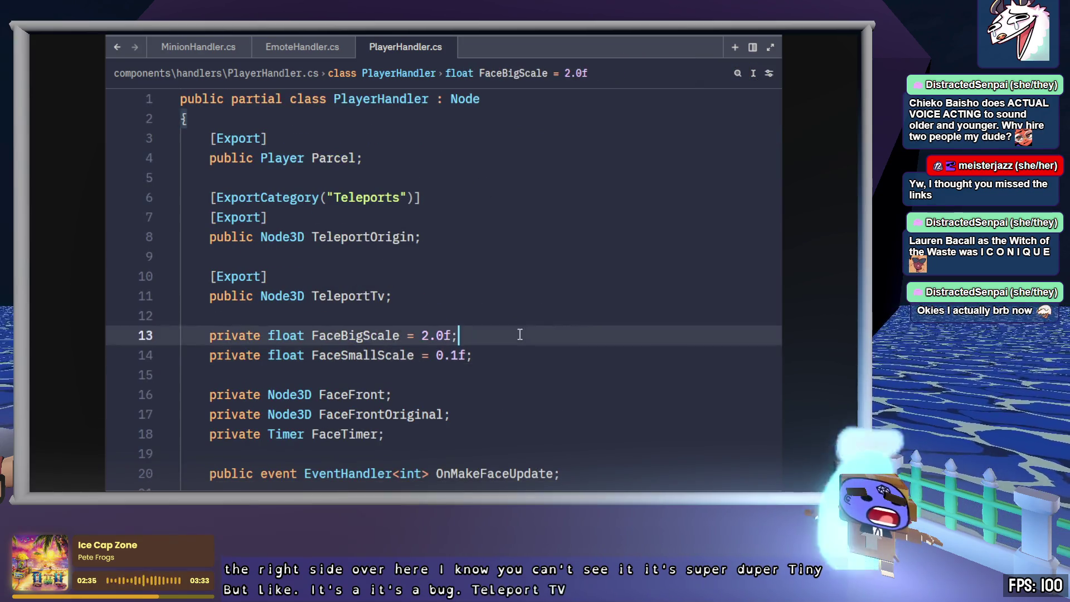
left_click(524, 299)
key("Return")
key("Return")
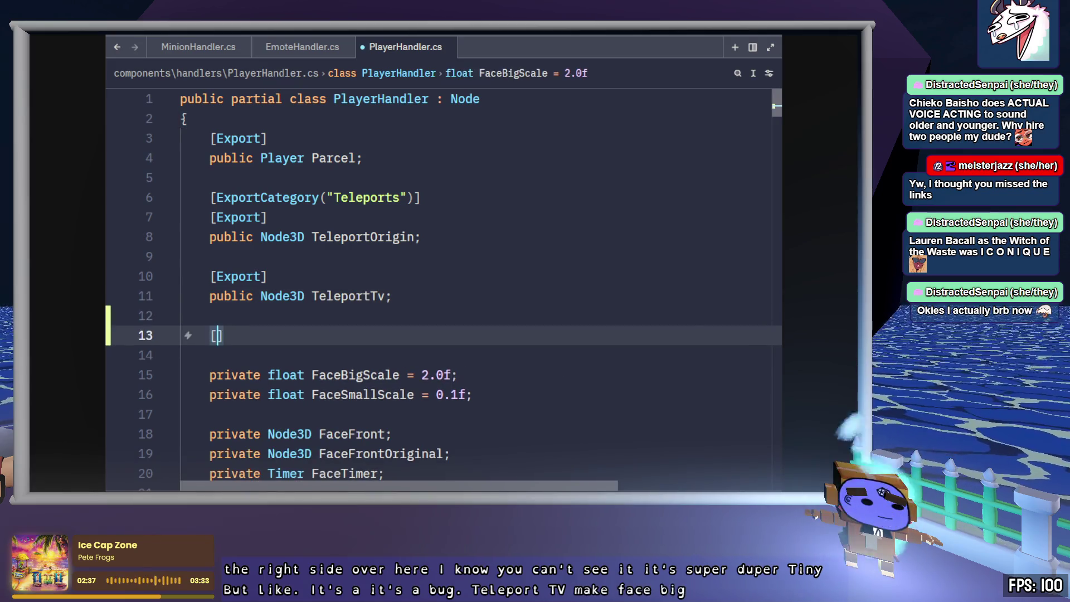
type("[exExport")
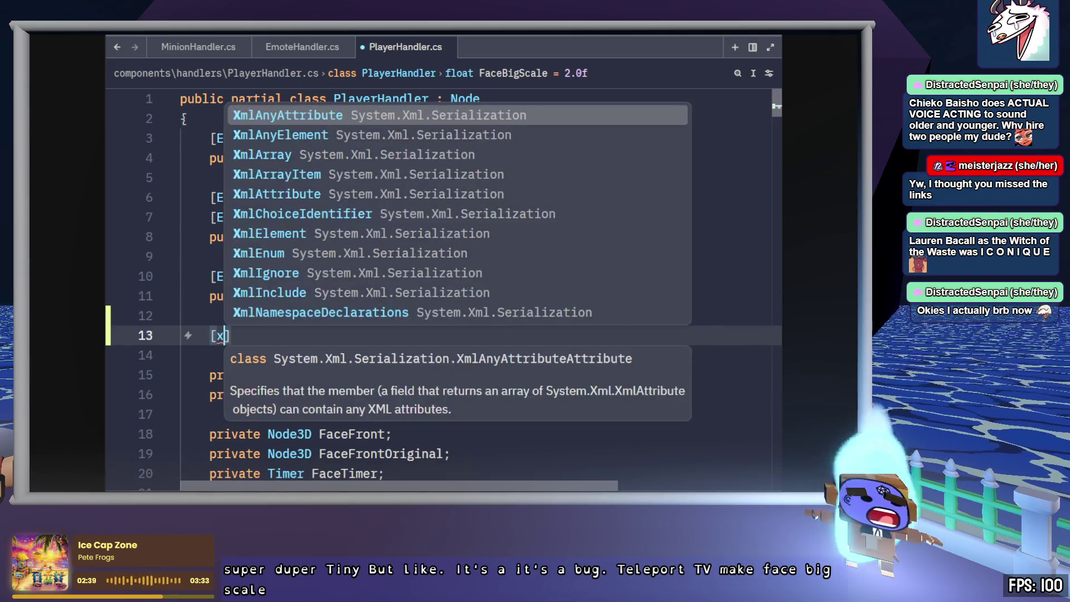
type("]")
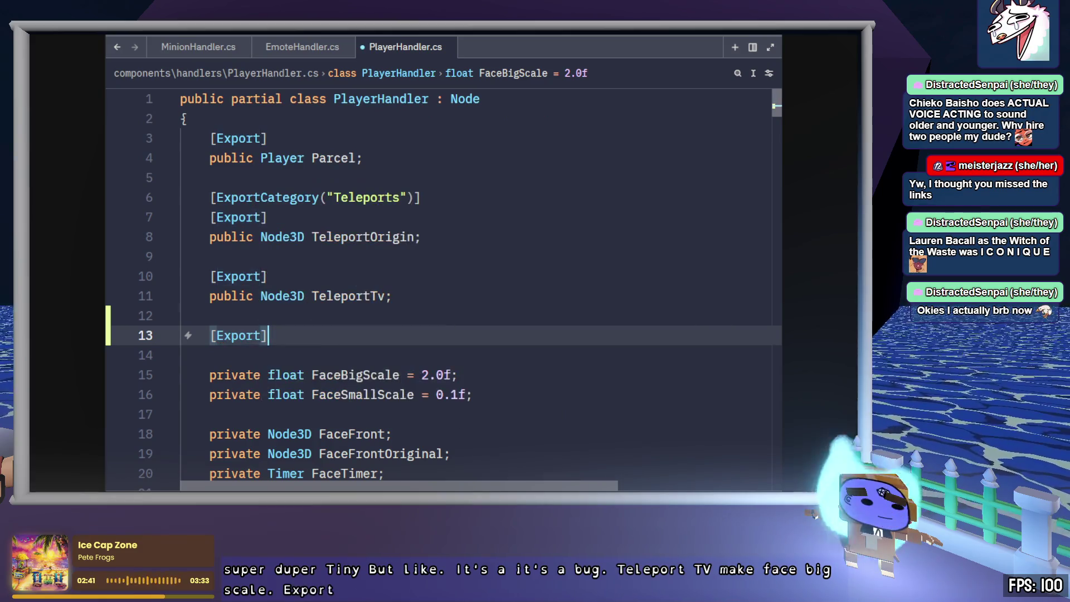
key("Return")
- Complete the declaration as public ParticleProcessMaterial BlueFire; under the Export attribute
type("public")
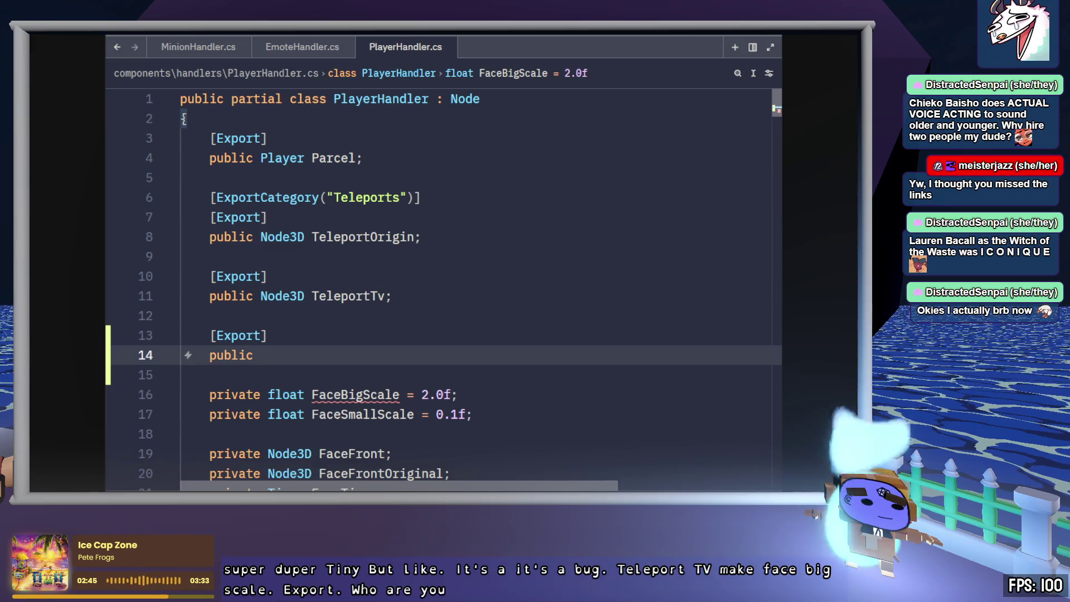
key("alt+Tab")
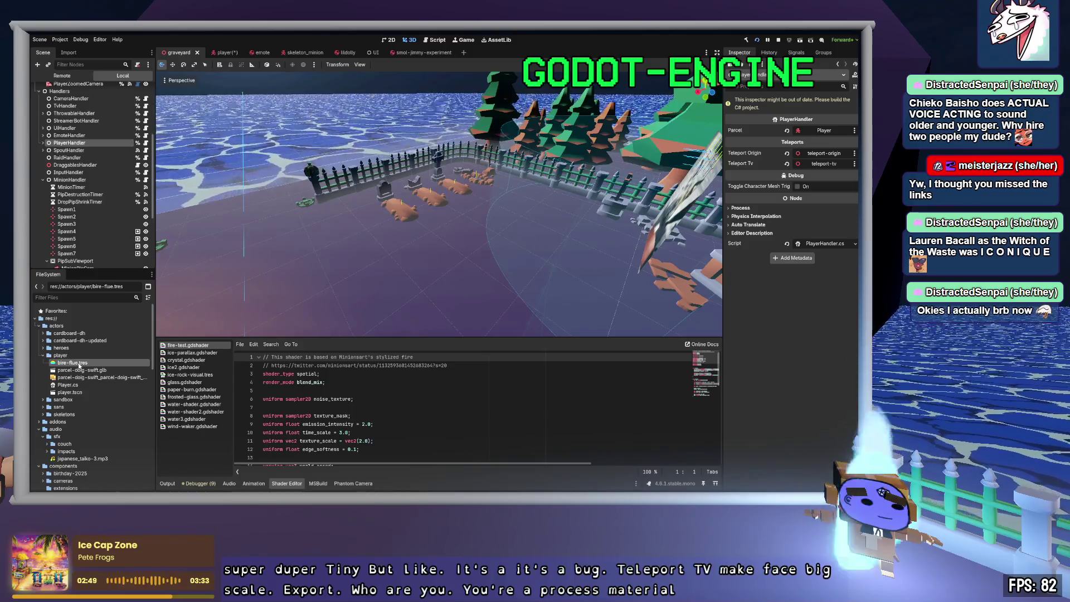
key("alt+Tab")
type("Par")
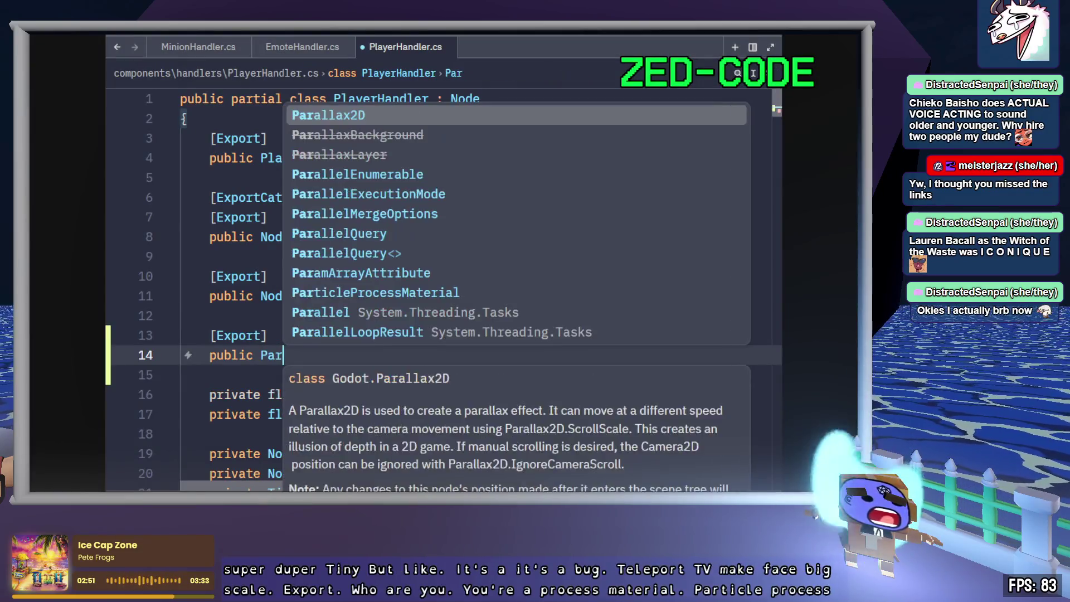
type("ticlePro")
key("Return")
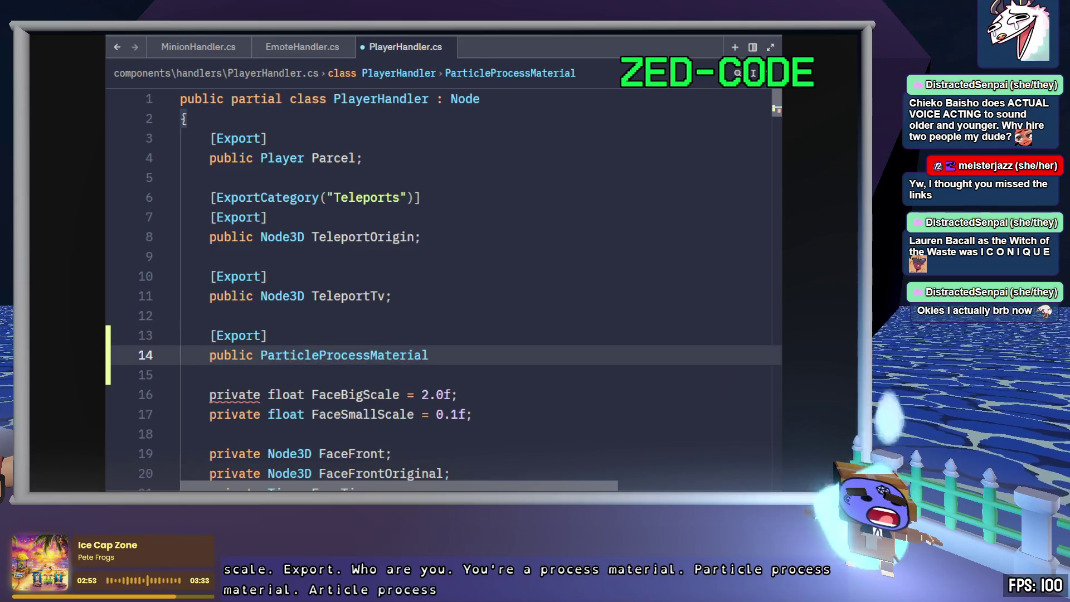
type("BlueFire;")
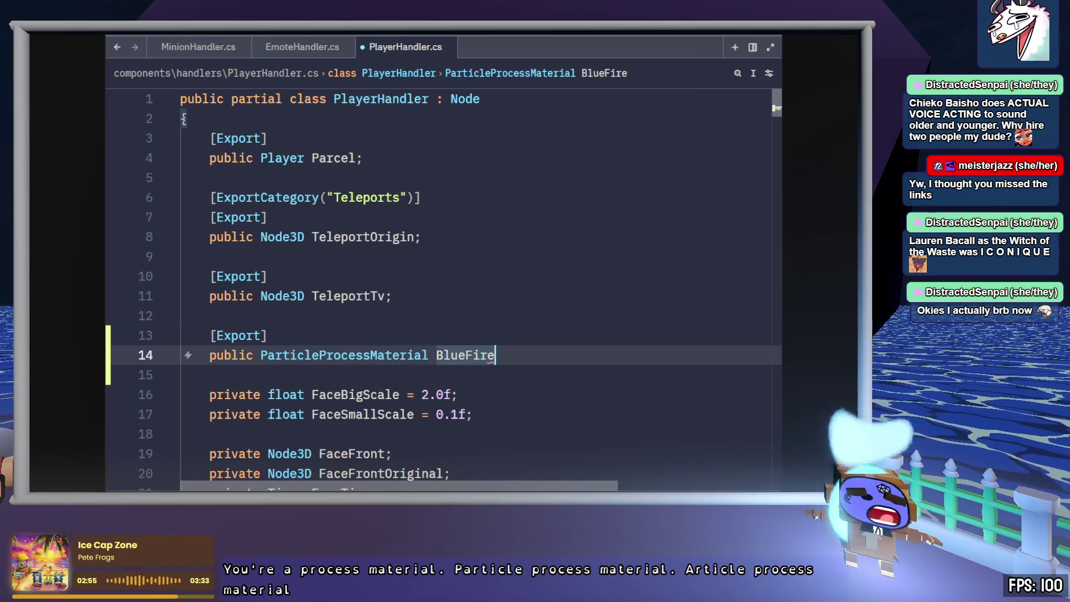
double_click(458, 358)
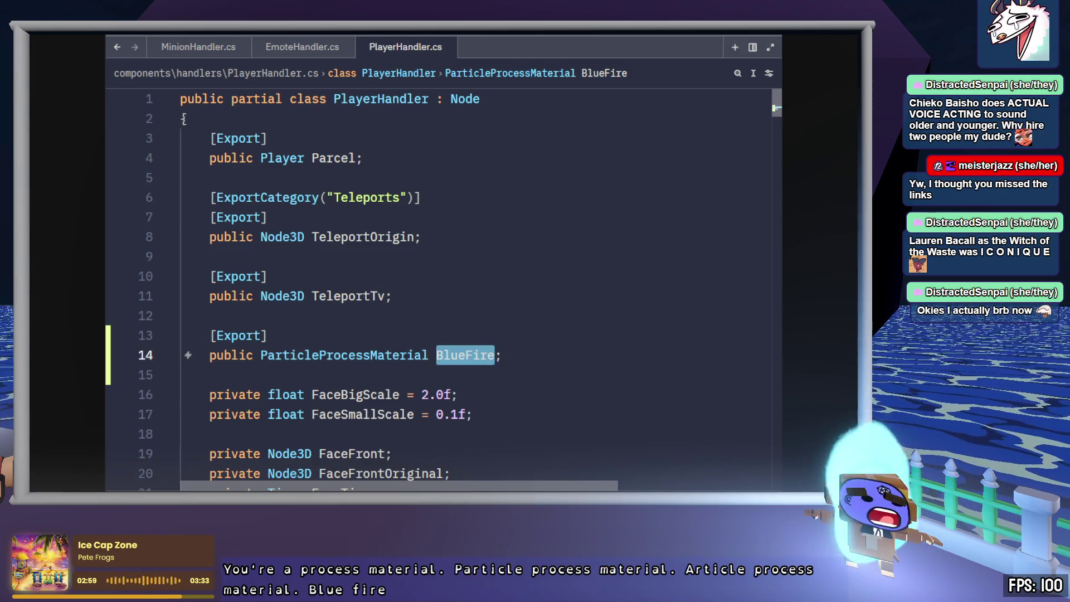
key("alt+Tab")
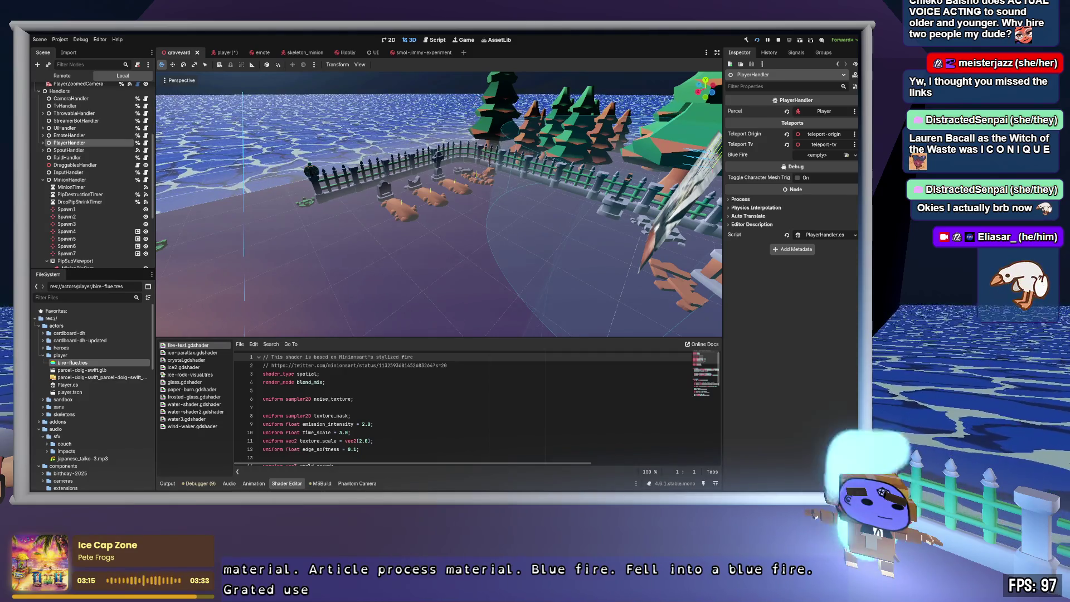
- Drag bire-flue.tres onto PlayerHandler's Blue Fire slot, then return to the BlueFire field in Zed
mouse_move(73, 363)
left_mouse_down()
mouse_move(167, 312)
mouse_move(501, 223)
mouse_move(818, 158)
left_mouse_up()
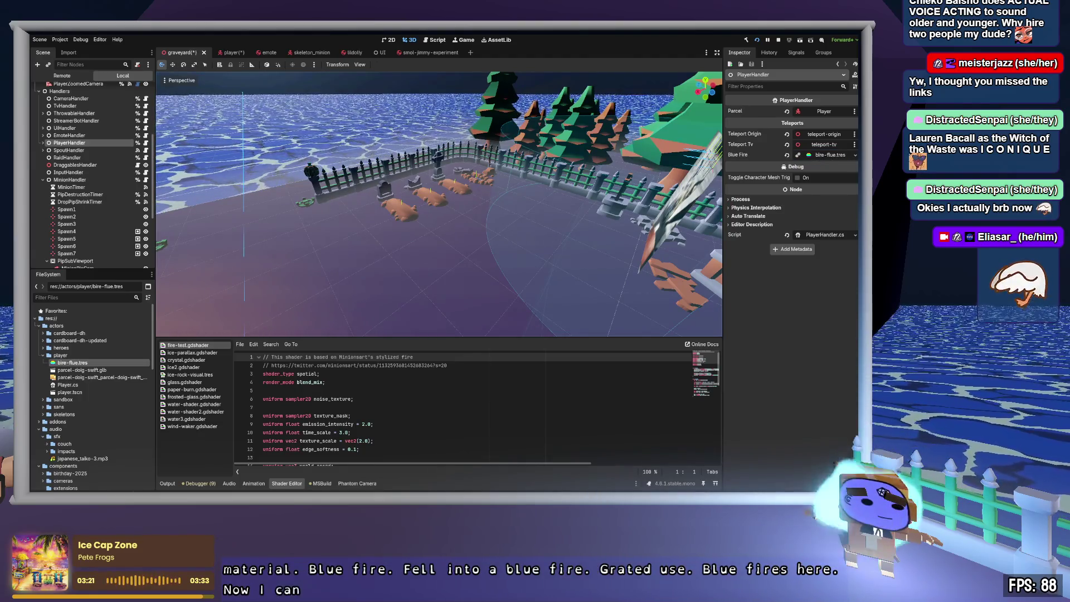
key("alt+Tab")
double_click(480, 355)
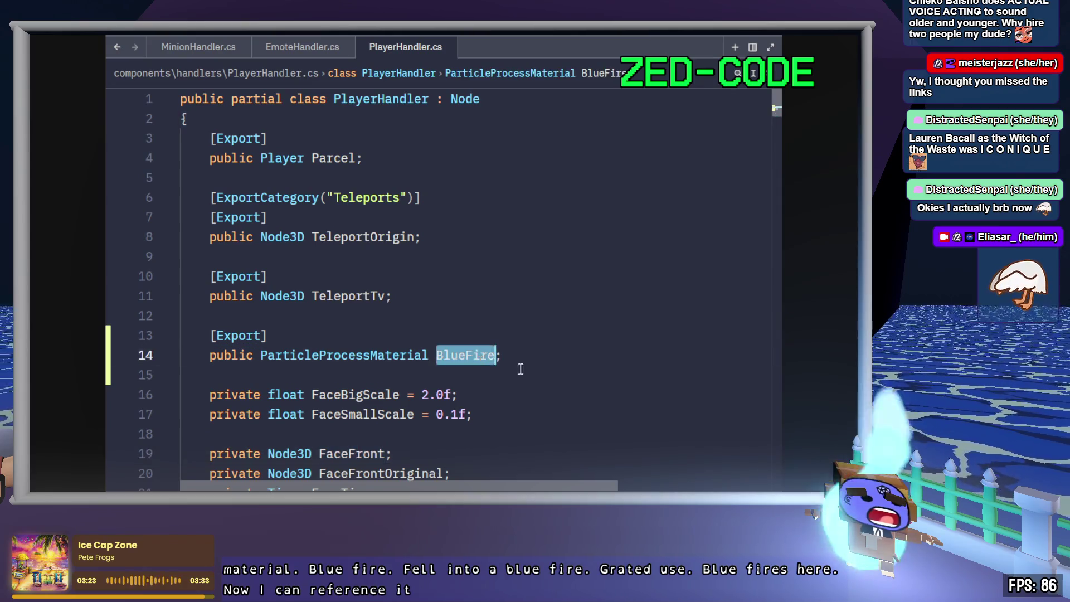
- Search PlayerHandler.cs for makefacebig and highlight the todo magic-numbers comment
scroll(678, 387, "down", 10)
key("ctrl+f")
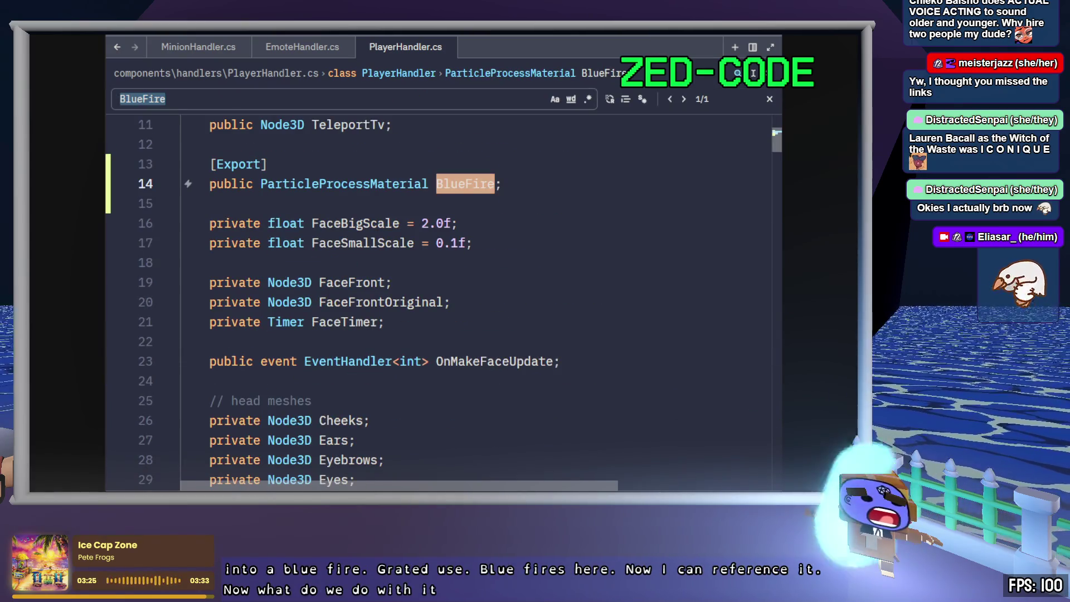
type("makefacebig")
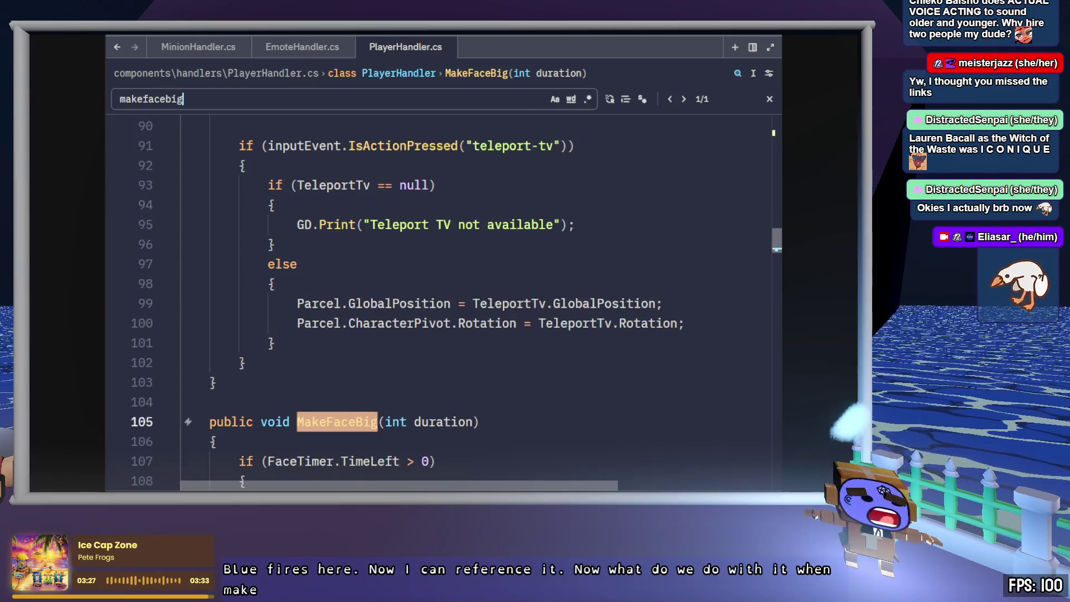
key("Escape")
scroll(689, 398, "down", 4)
scroll(373, 336, "down", 5)
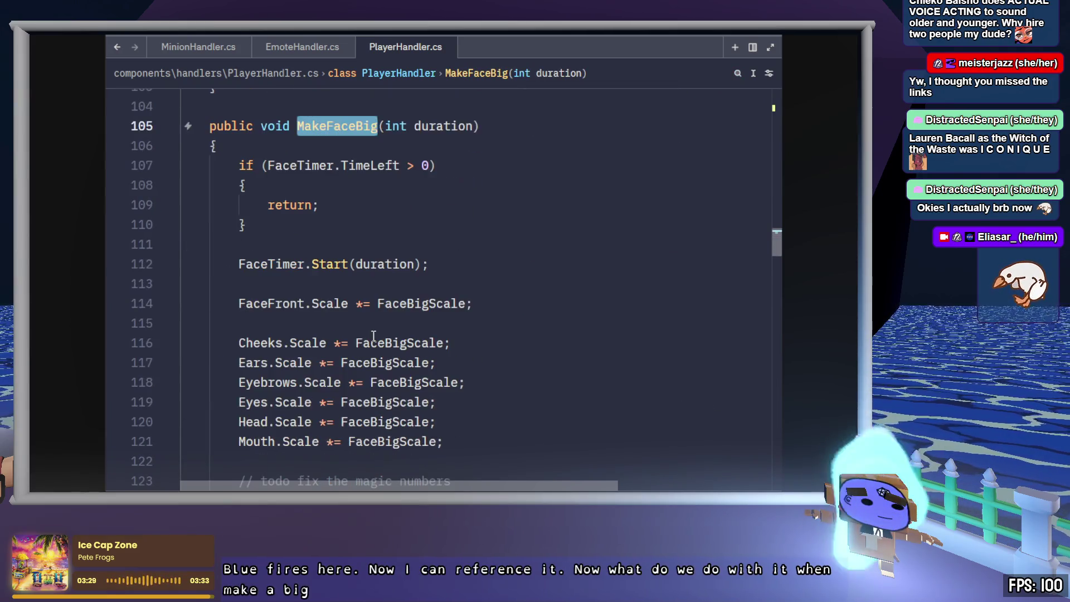
triple_click(367, 241)
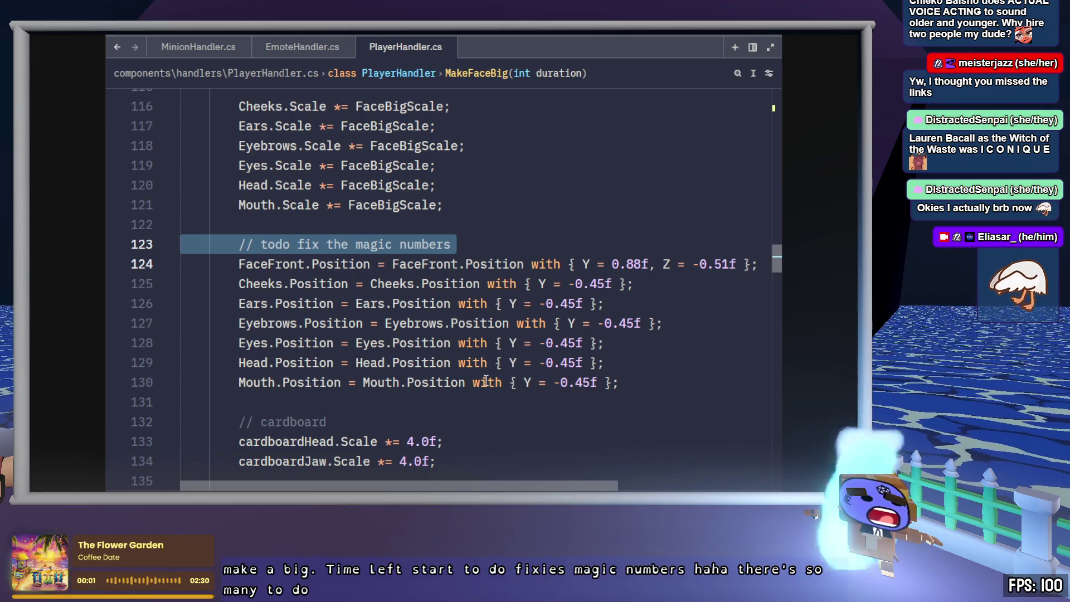
- Scroll through MakeFaceBig's scale and cardboard lines and place the cursor at the cardboard comment's end
scroll(460, 368, "down", 3)
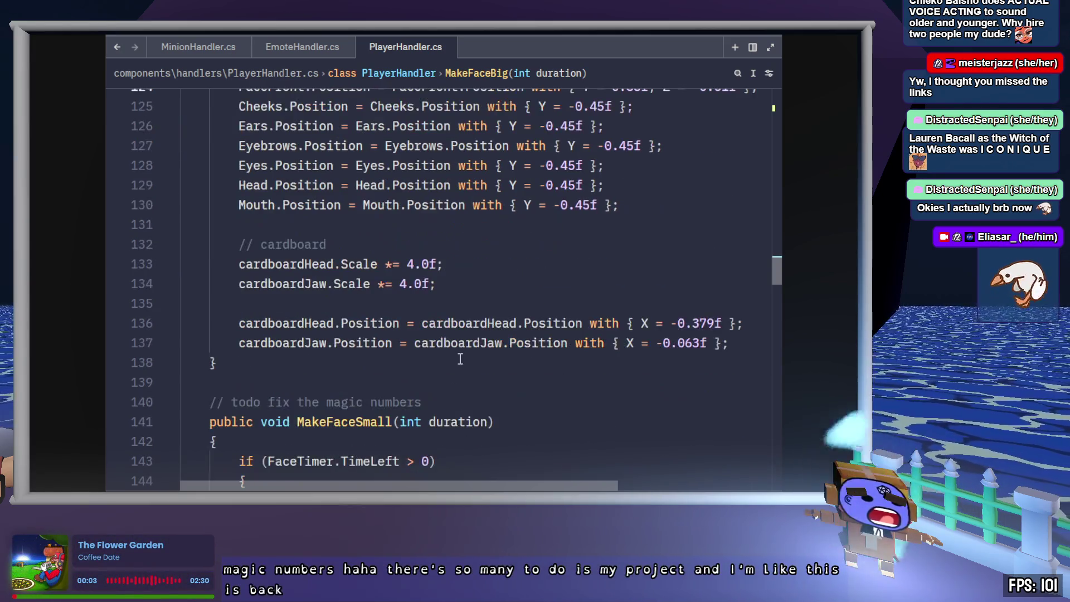
scroll(468, 362, "up", 5)
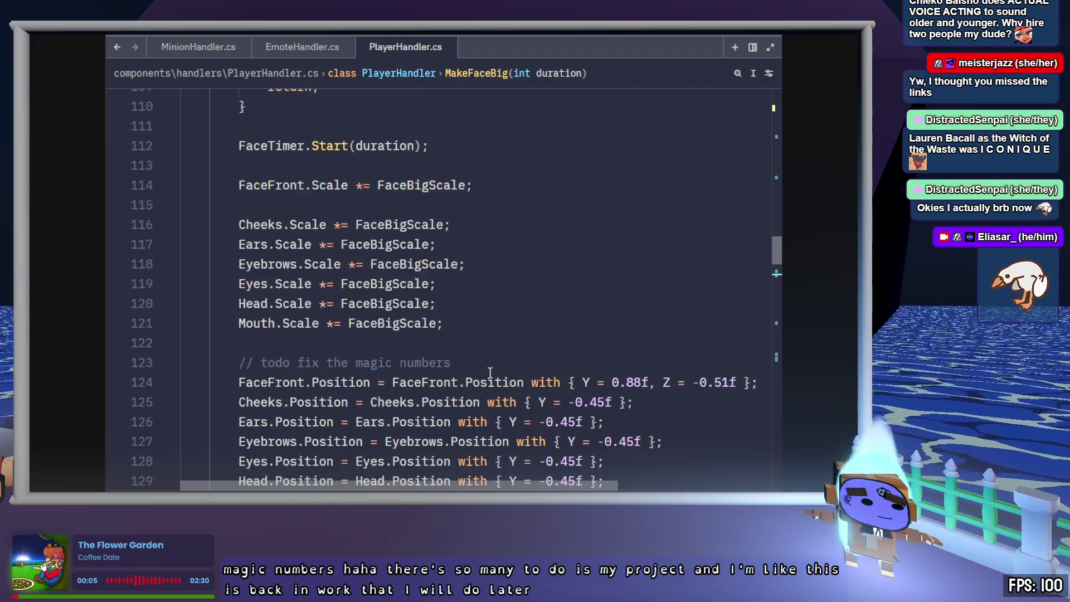
scroll(490, 372, "up", 3)
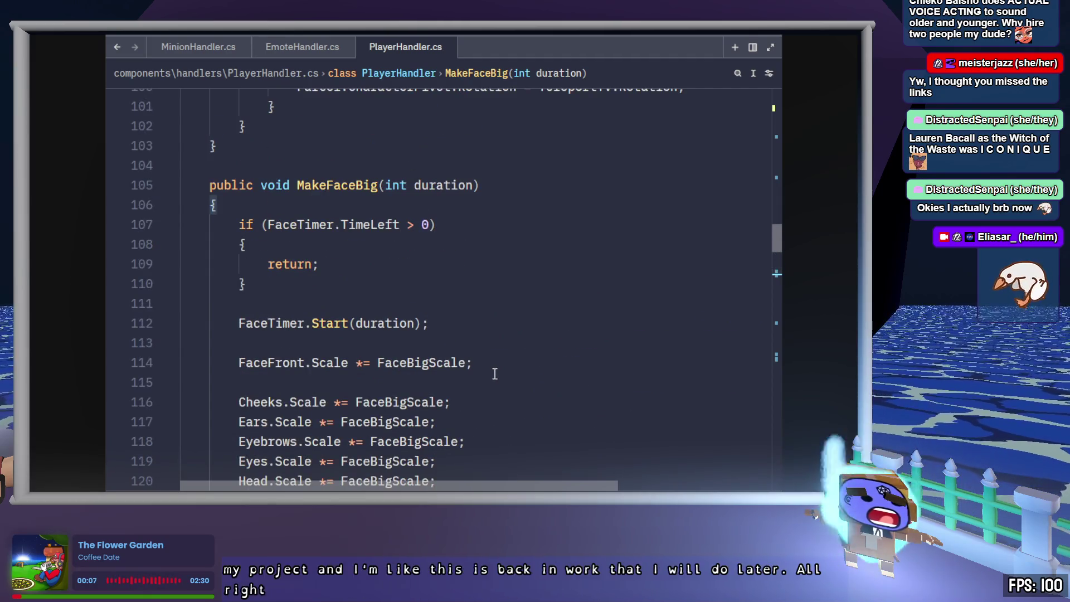
scroll(494, 373, "down", 3)
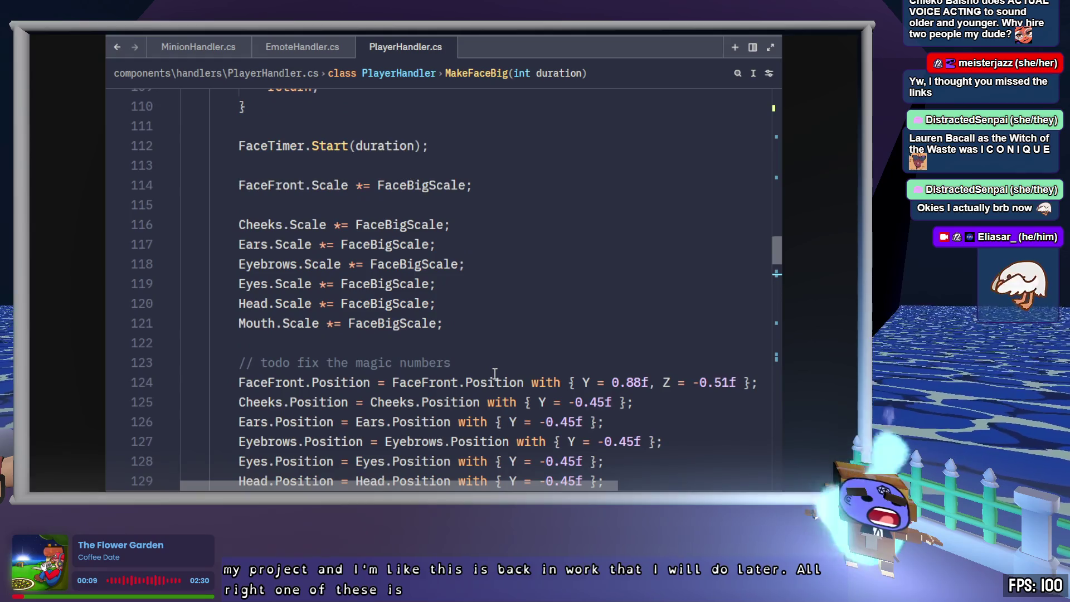
scroll(494, 374, "down", 4)
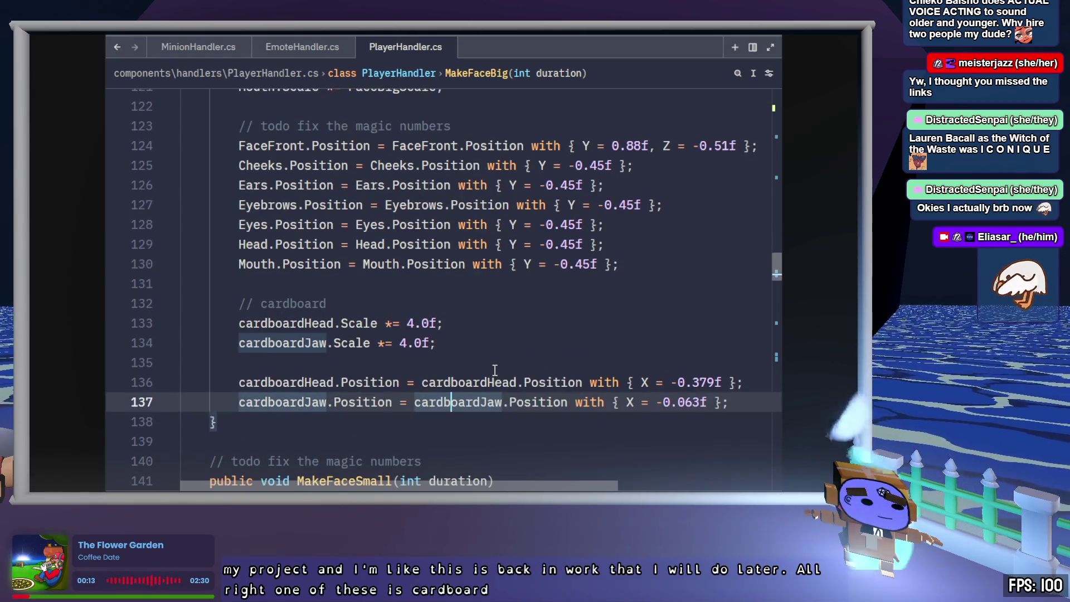
scroll(495, 370, "up", 1)
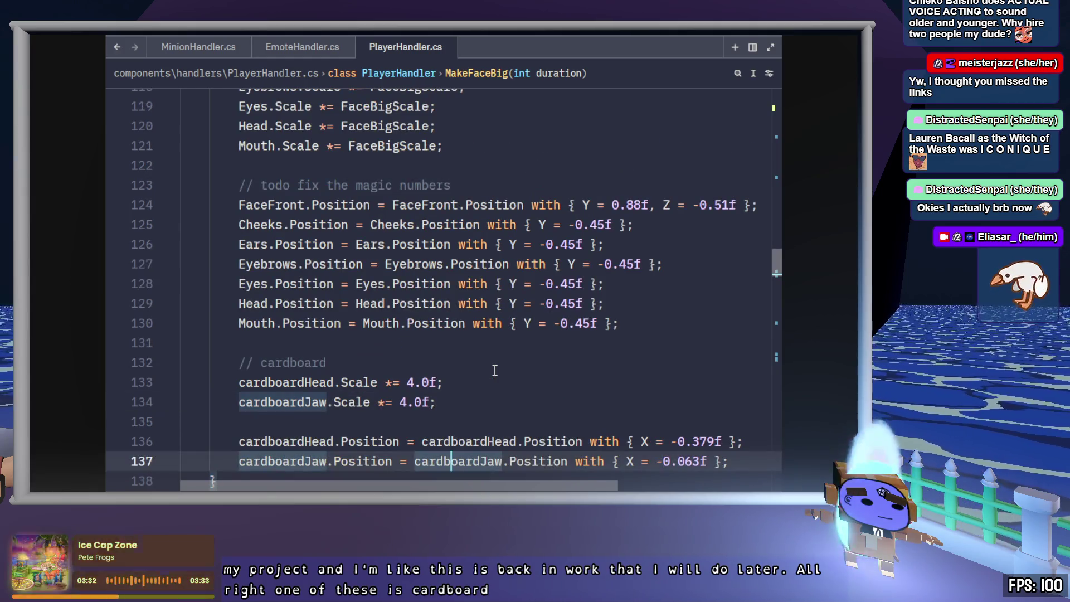
left_click(502, 367)
type("- dh")
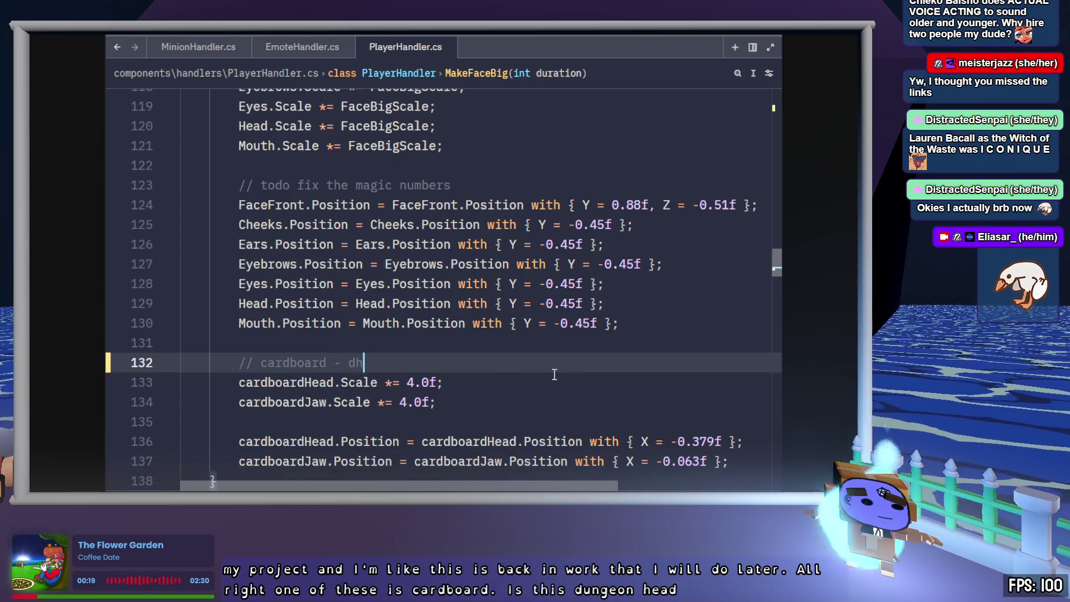
- Add a // comment line below the todo comment and save PlayerHandler.cs
scroll(555, 375, "up", 1)
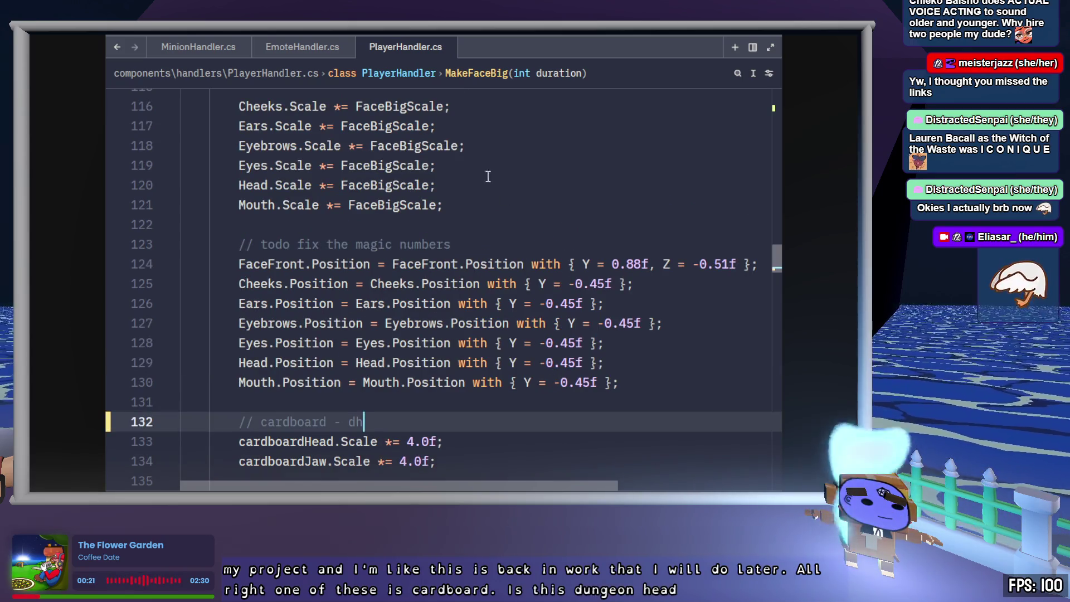
left_click(480, 243)
key("Return")
type("// parcel")
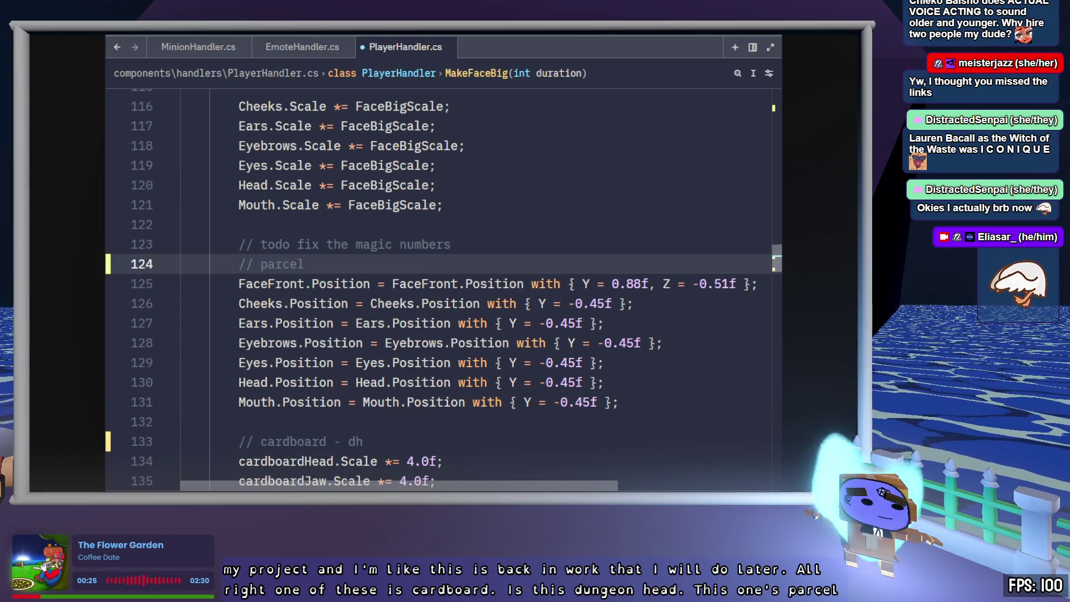
key("ctrl+s")
- Insert a blank line for a parcel label comment above MakeFaceBig's FaceFront position code, and save
scroll(486, 262, "down", 9)
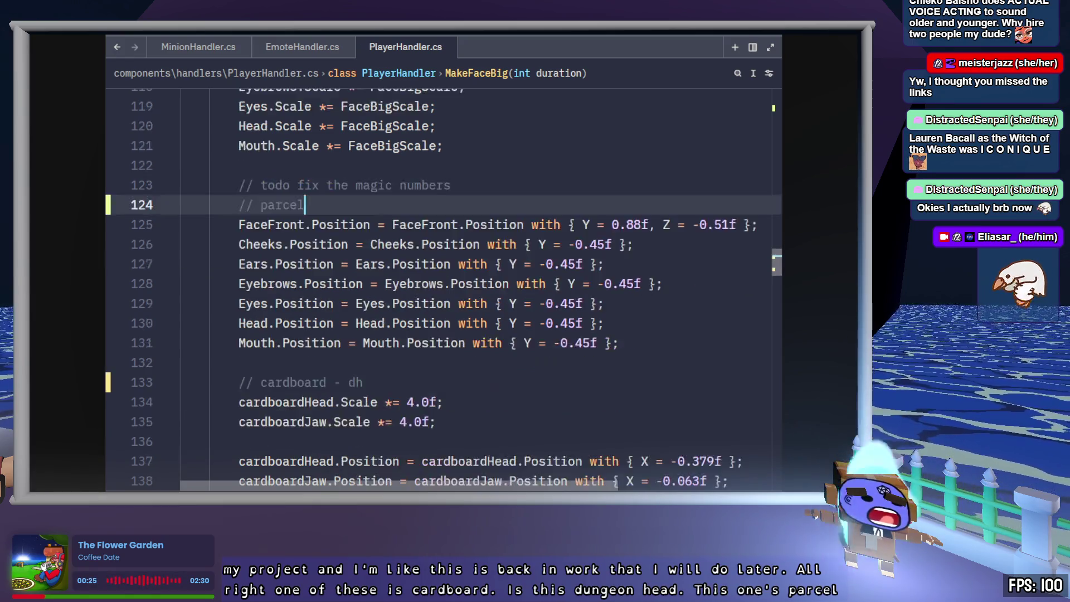
scroll(484, 276, "down", 2)
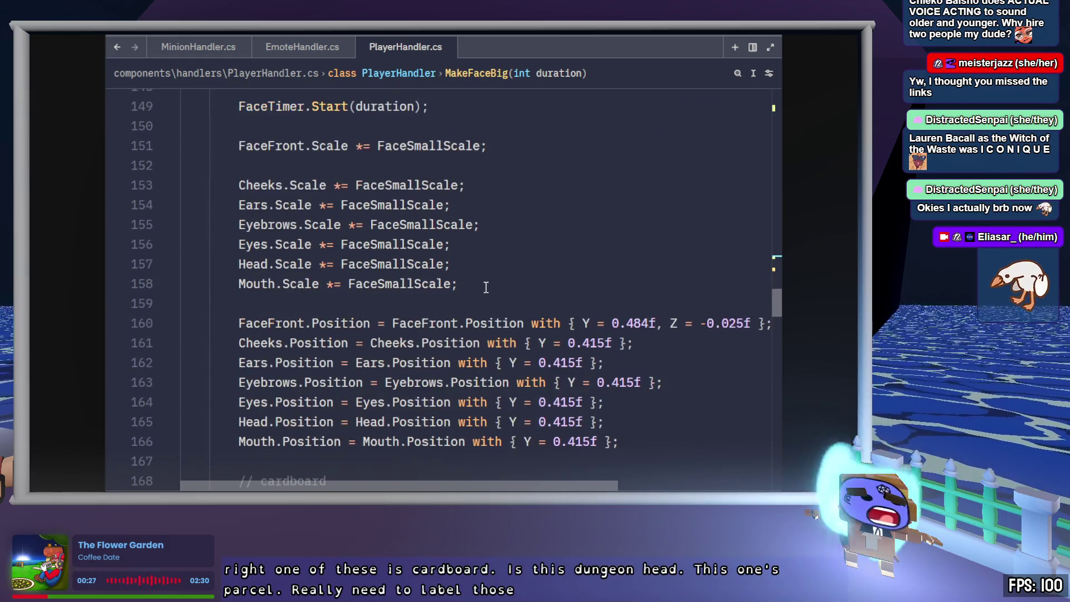
left_click(480, 305)
key("Down")
key("Return")
key("Up")
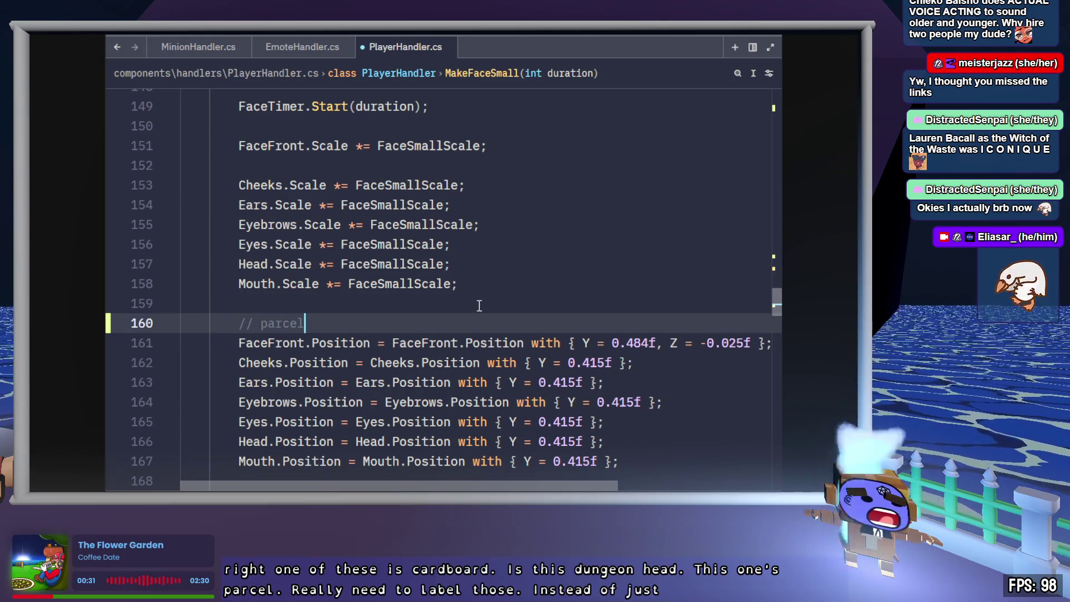
key("ctrl+s")
- Tidy MakeFaceSmall's cardboard comment block by removing its blank lines
scroll(480, 305, "down", 3)
type("// cardboard - dh")
left_click(438, 328)
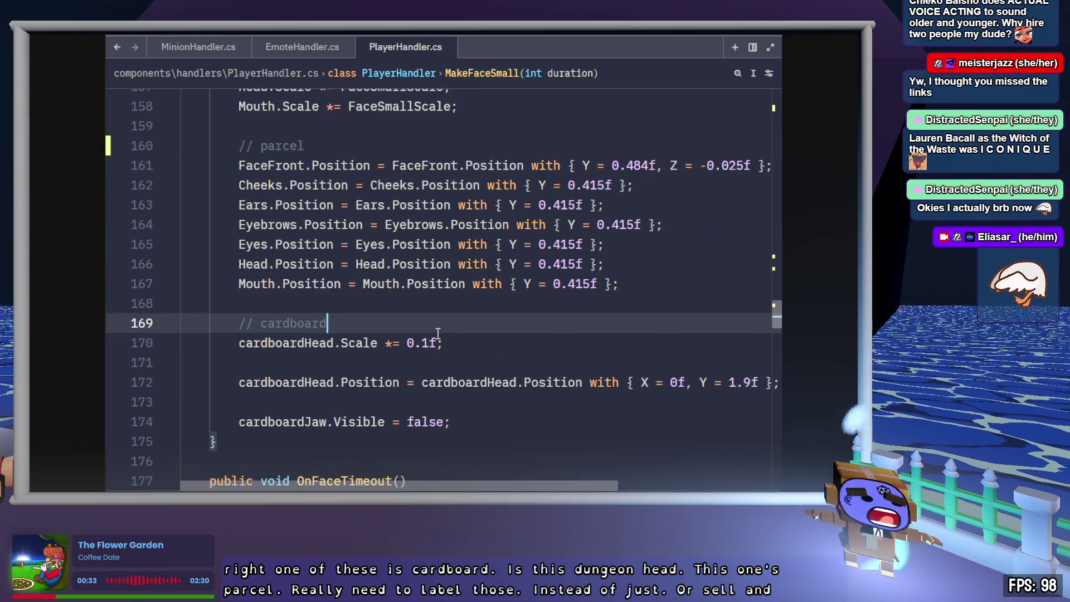
left_click(283, 357)
key("Delete")
key("Down")
key("Delete")
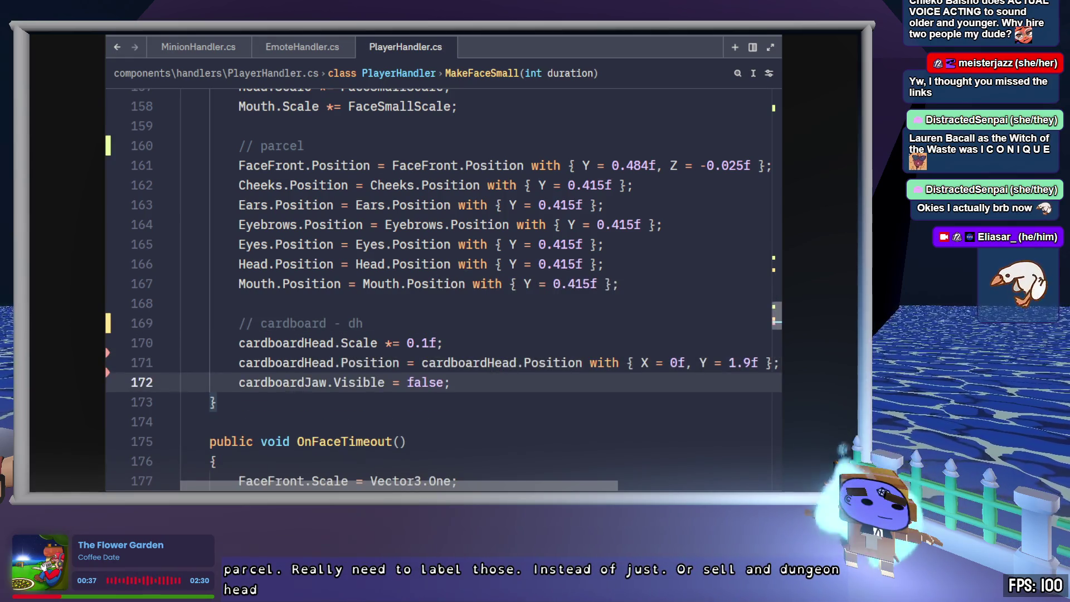
- In OnFaceTimeout, insert a parcel label comment line above the FaceFront position reset and save
scroll(526, 375, "down", 3)
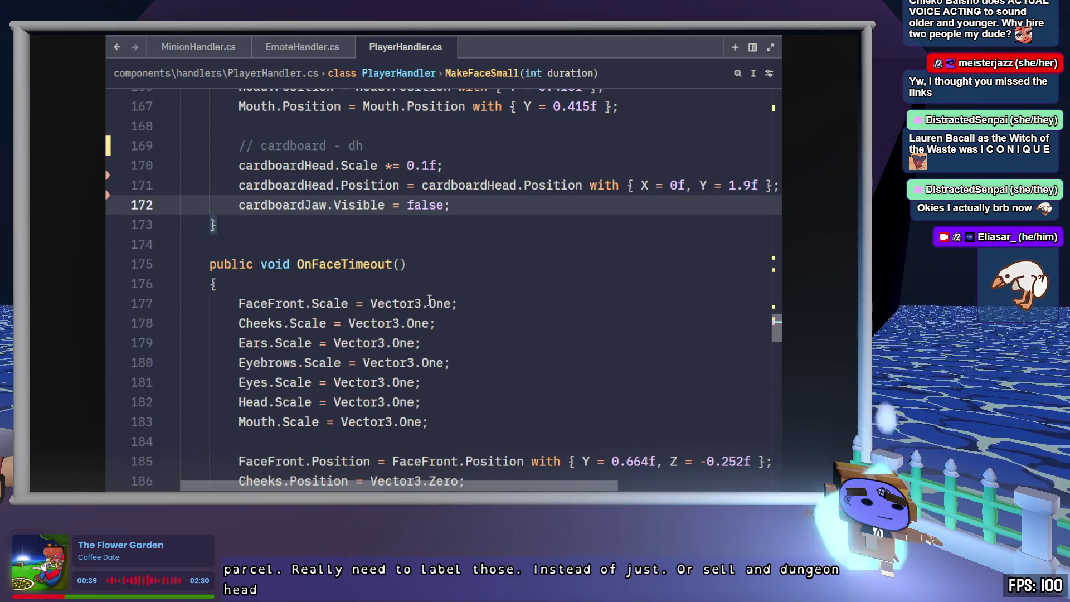
scroll(472, 264, "down", 6)
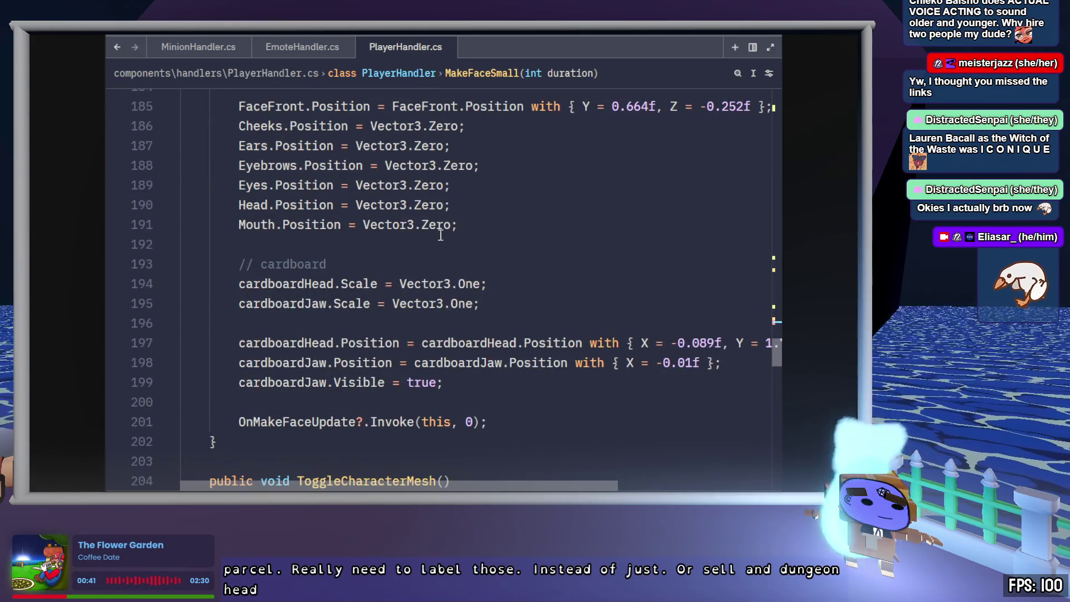
left_click(425, 254)
key("Down")
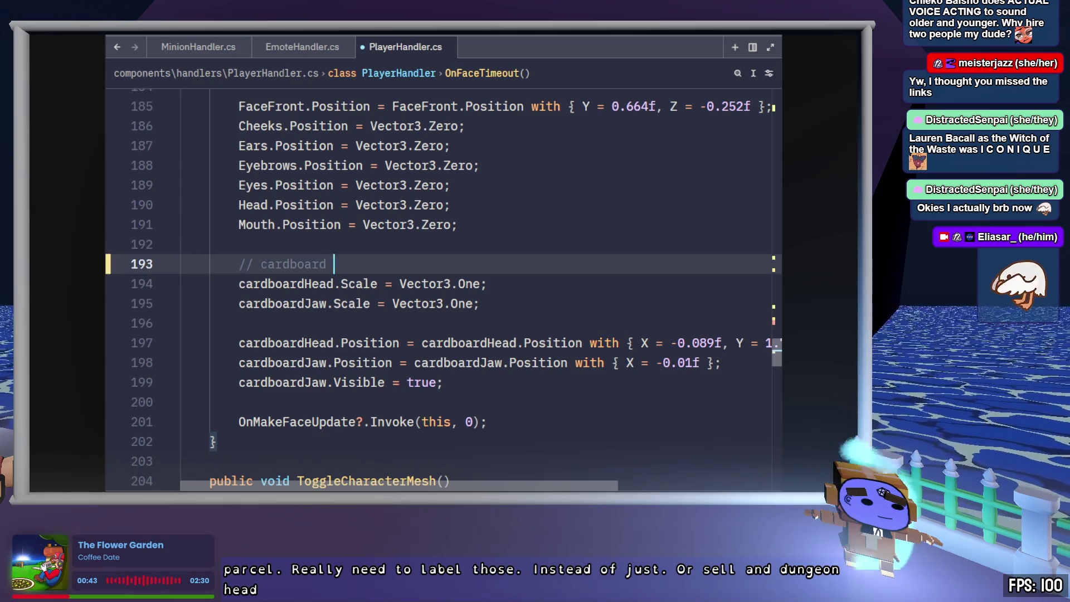
type("- dh")
scroll(443, 289, "up", 2)
left_click(368, 209)
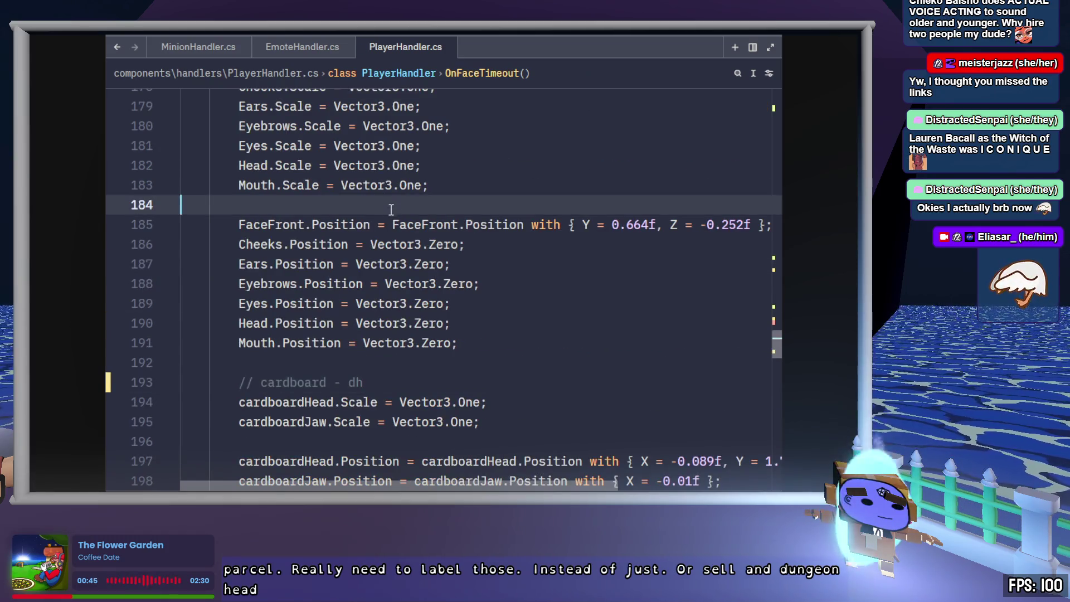
key("Down")
key("Return")
key("Up")
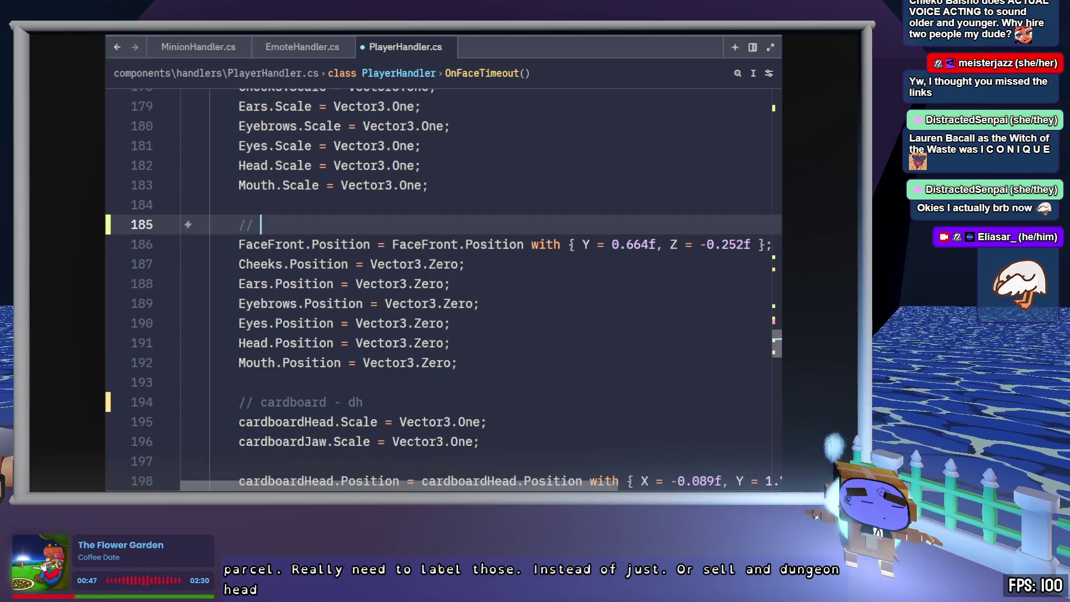
key("ctrl+s")
- Review the parcel-to-cardboard code and place the cursor after the cardboardJaw.Position line (line 138)
scroll(414, 248, "down", 6)
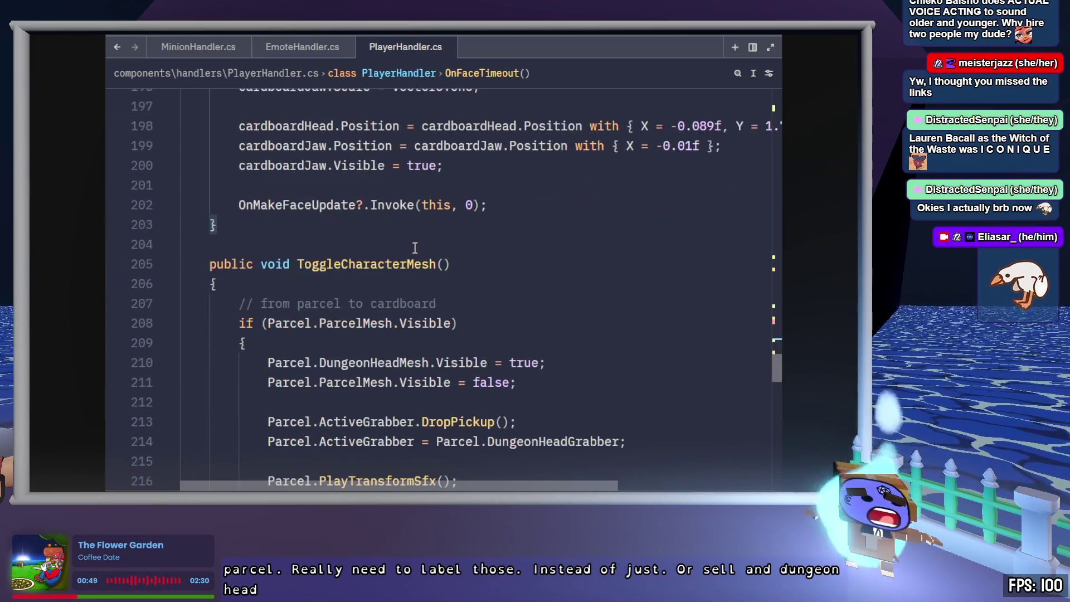
left_click(459, 302)
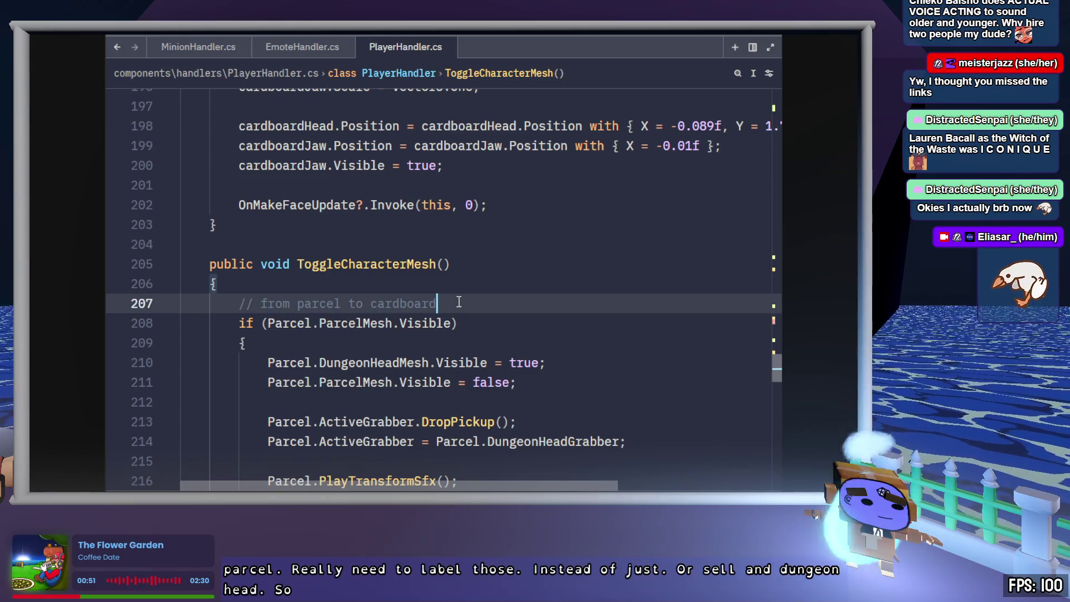
scroll(459, 301, "down", 10)
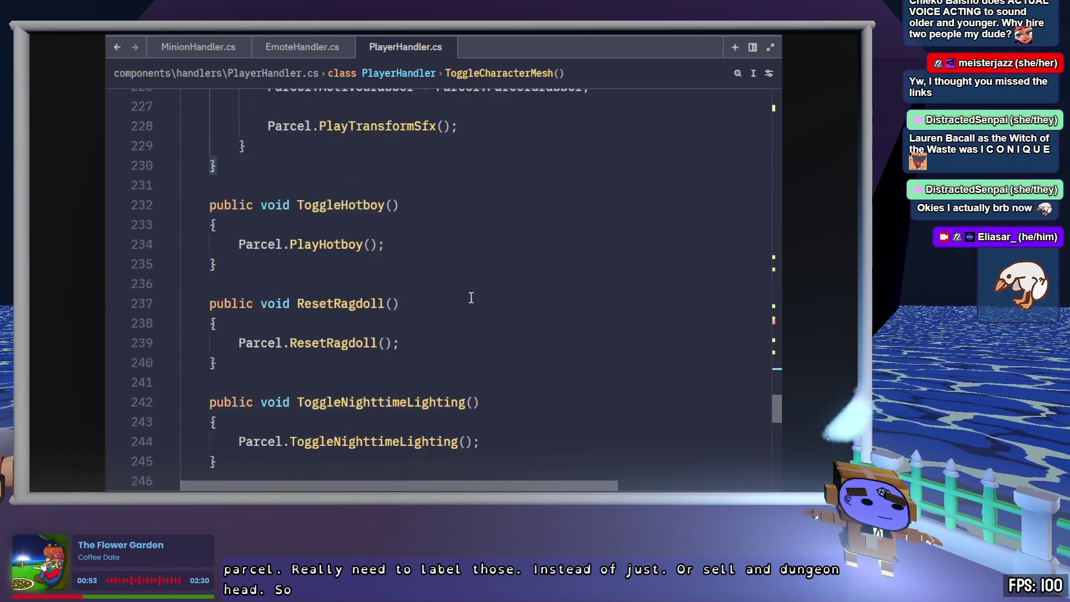
scroll(471, 298, "down", 11)
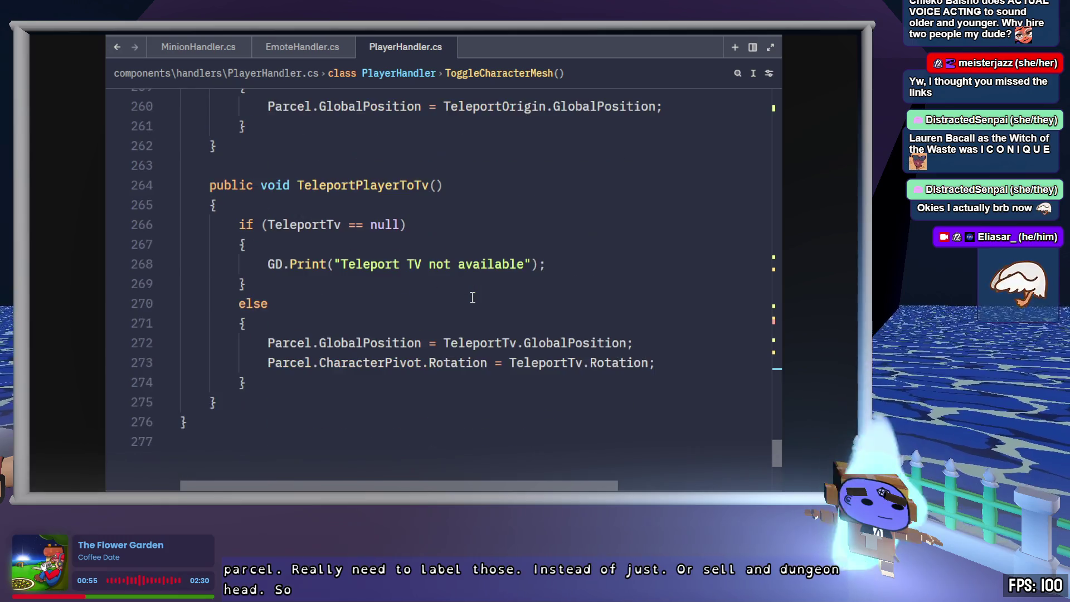
scroll(472, 298, "up", 20)
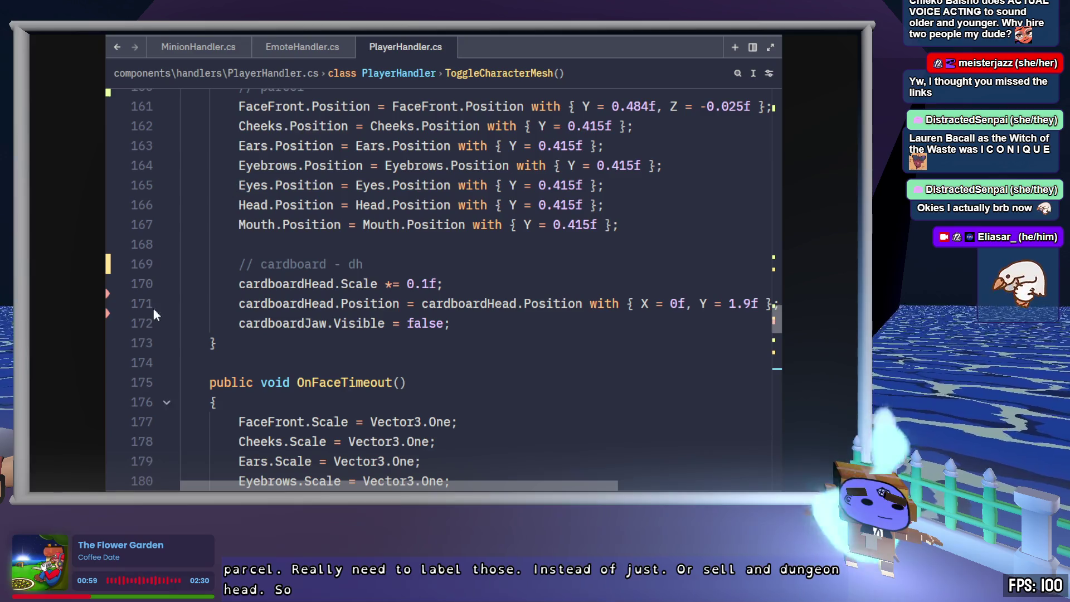
scroll(432, 270, "up", 3)
scroll(433, 271, "up", 10)
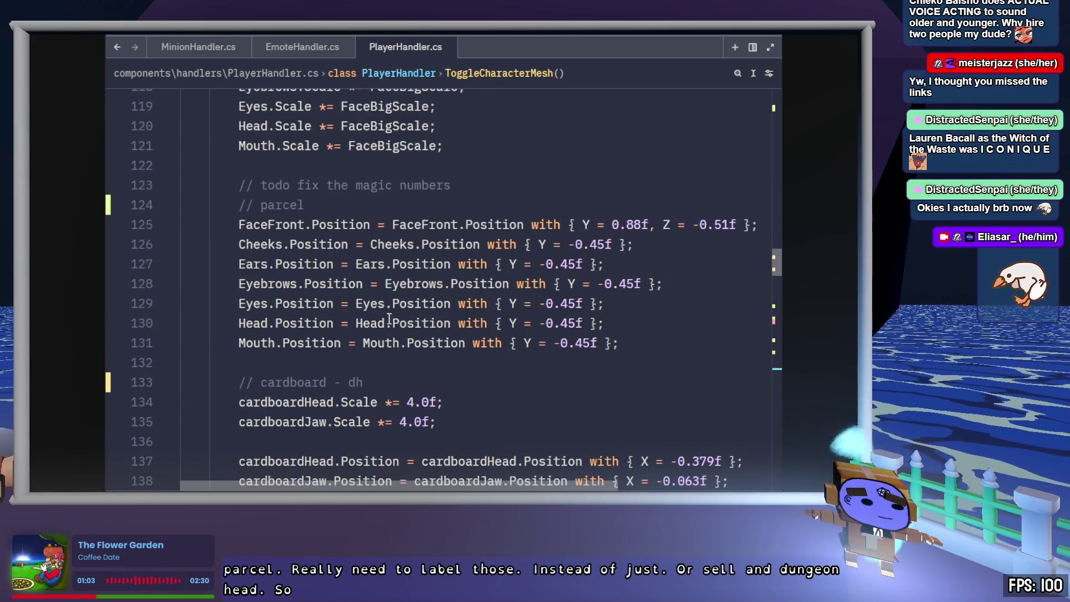
scroll(550, 368, "down", 2)
left_click(748, 360)
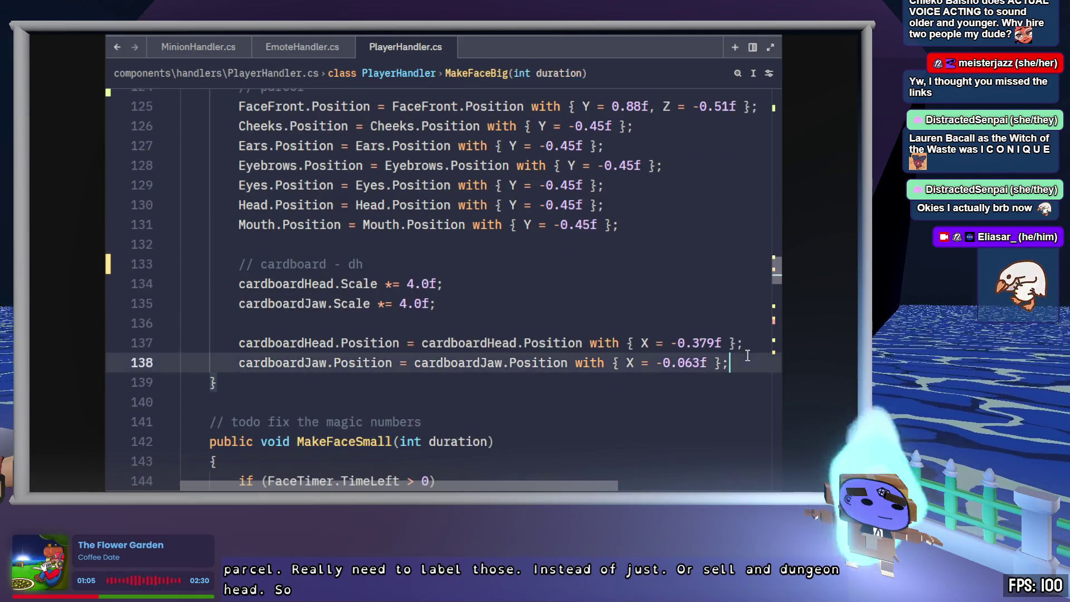
- Add a '// blue fire' comment and begin a BlueFire member line, checking its properties in Godot
key("Return")
key("Return")
type("// blue fire")
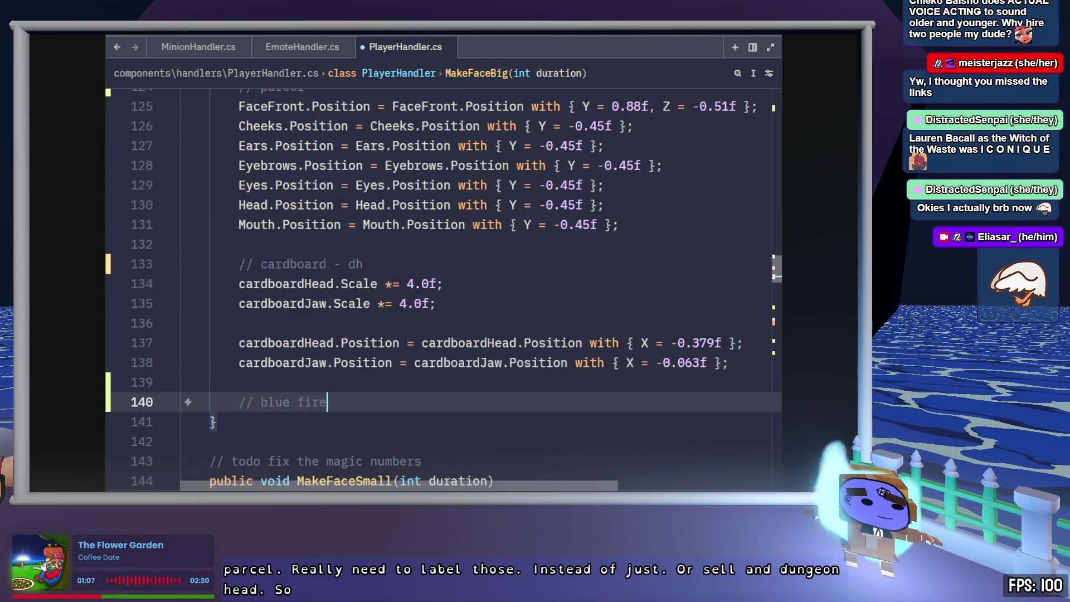
key("Return")
type("Blue")
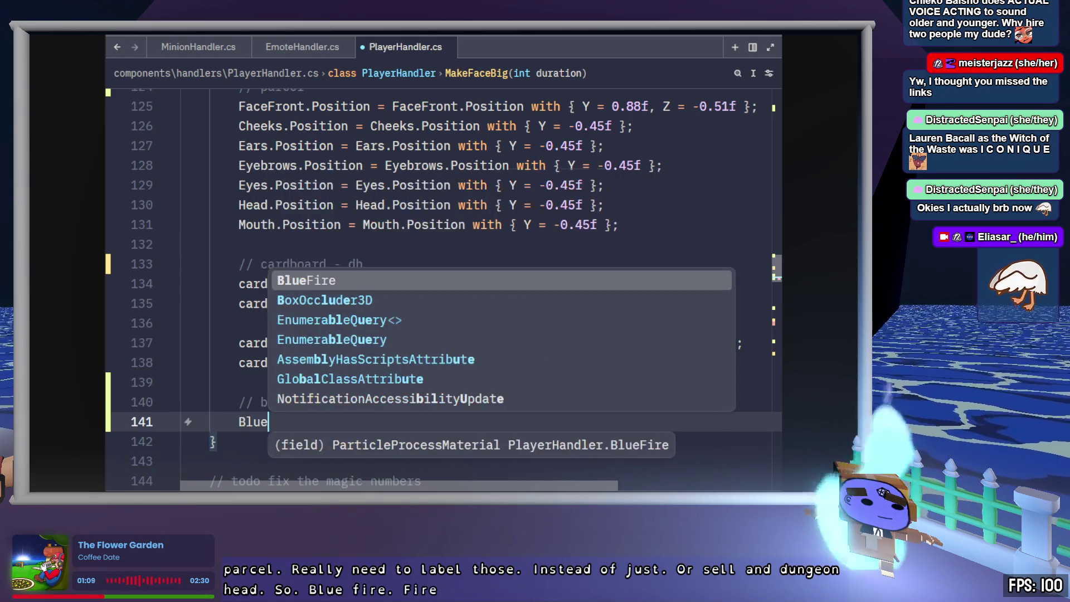
key("Tab")
type(".")
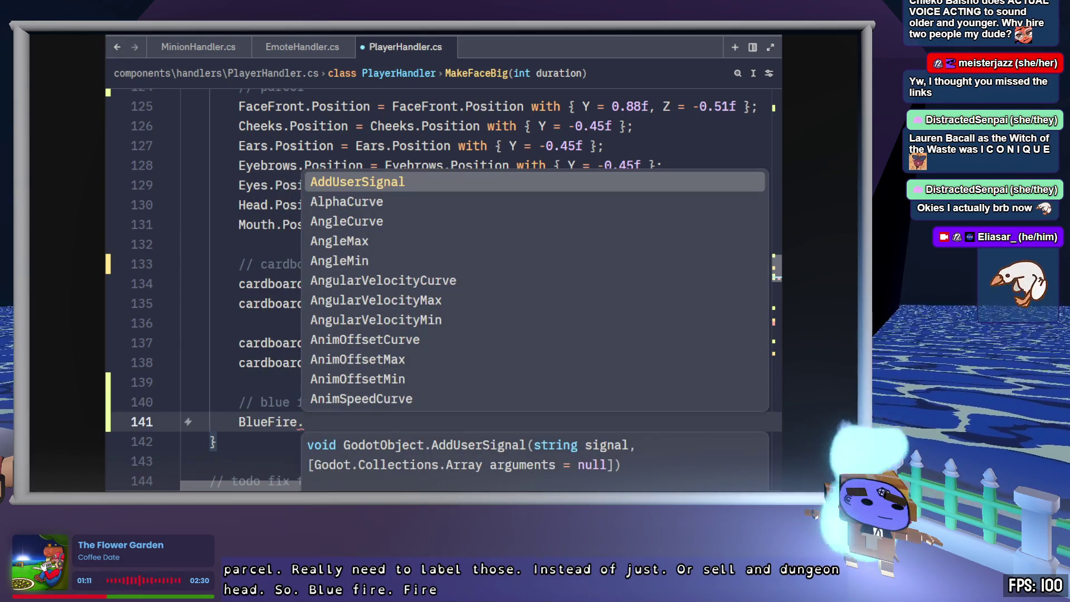
key("alt+Tab")
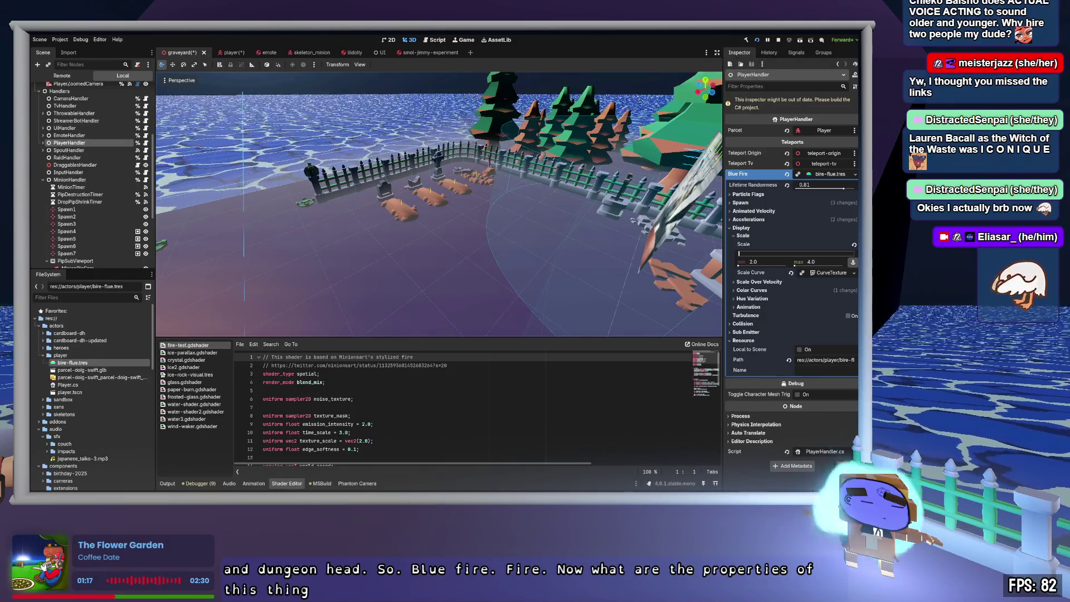
key("alt+Tab")
type("Disp")
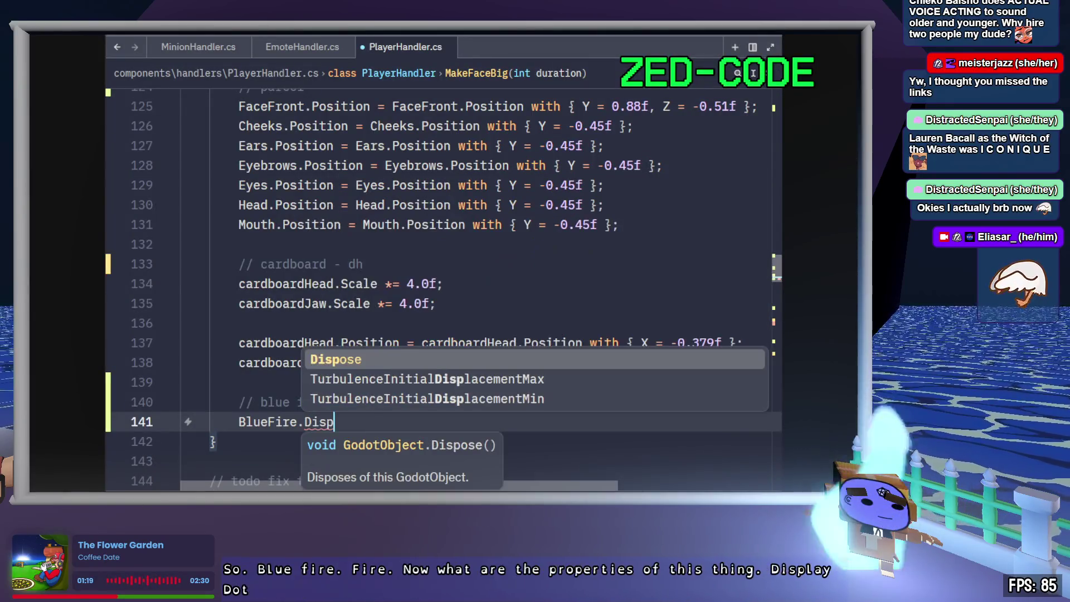
key("BackSpace")
key("BackSpace")
key("BackSpace")
key("BackSpace")
type("sca")
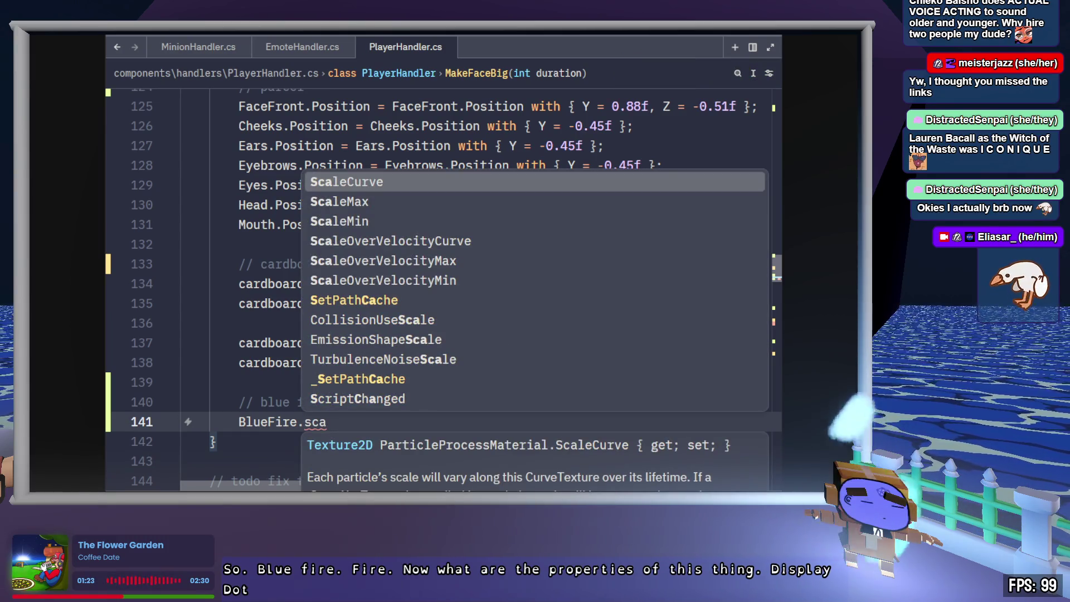
type("le")
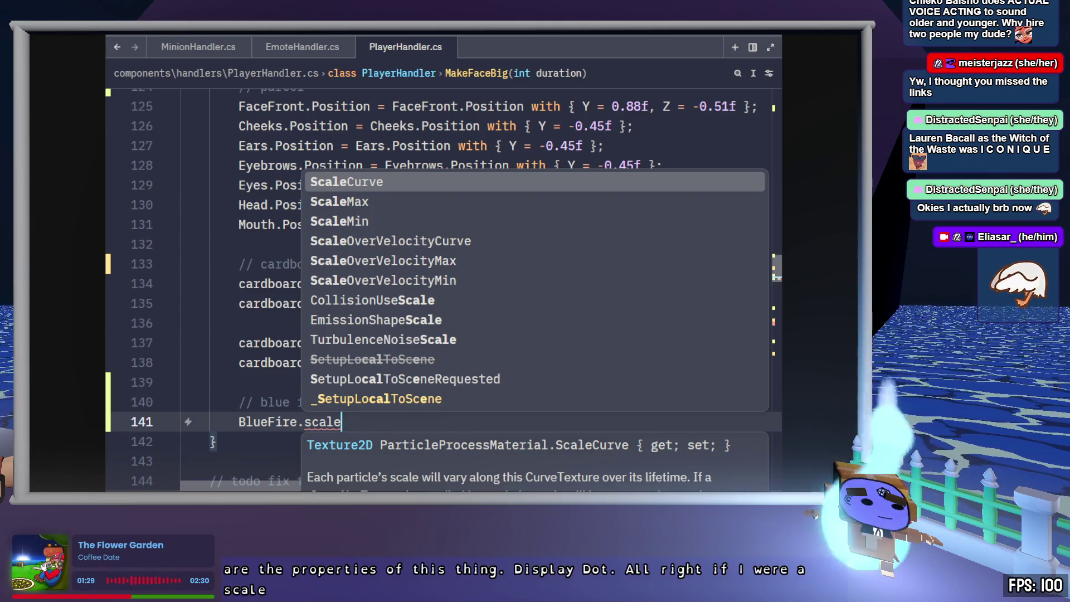
key("Escape")
- Complete the line as BlueFire.ScaleMax = 8.0f and select both blue fire lines
key("alt+Tab")
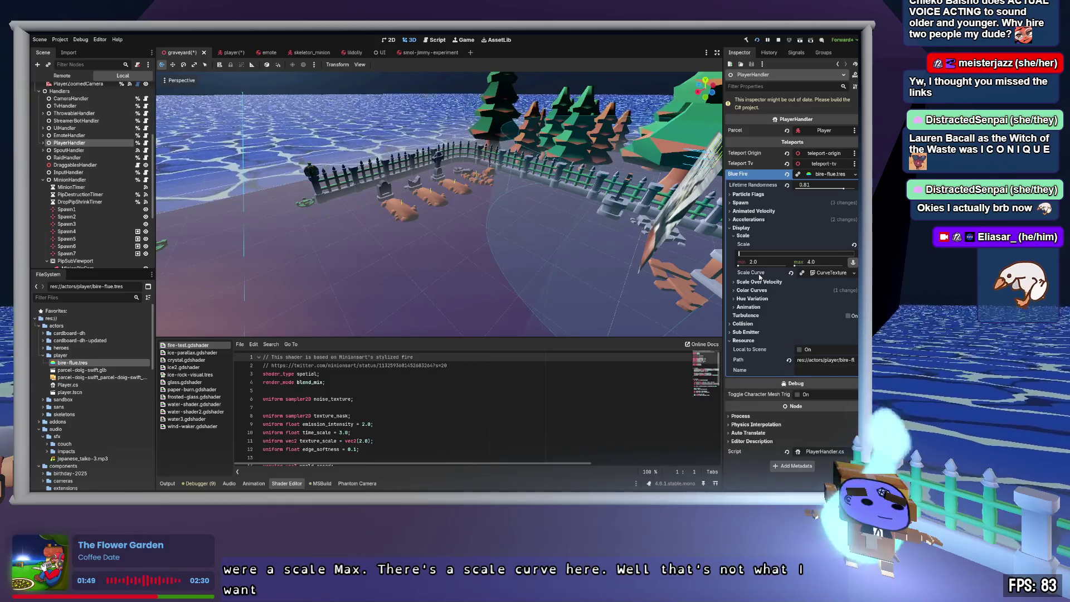
key("alt+Tab")
key("BackSpace")
key("BackSpace")
key("BackSpace")
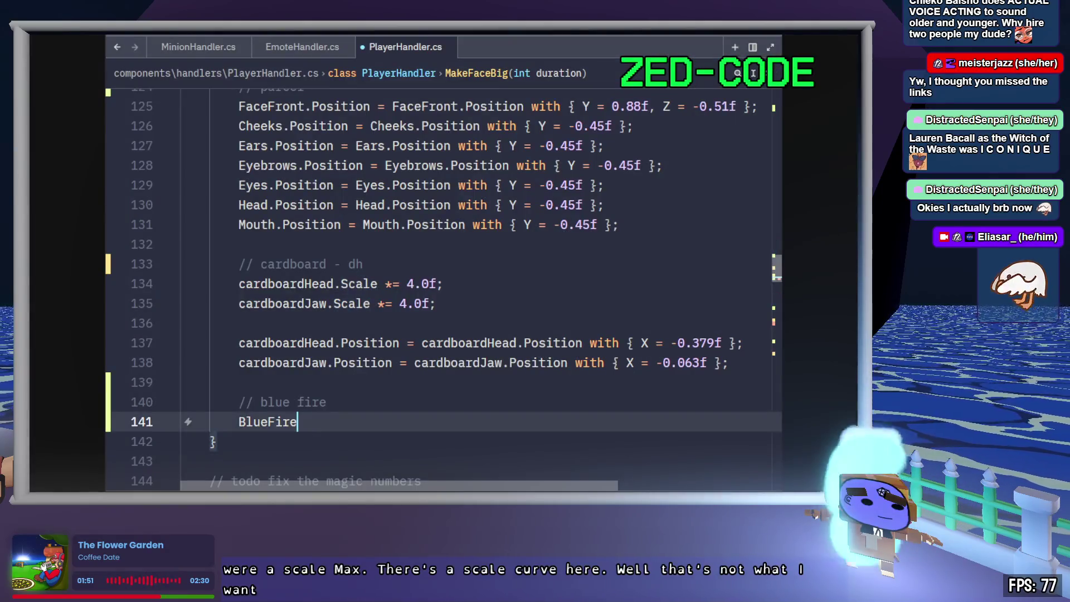
type(".scale")
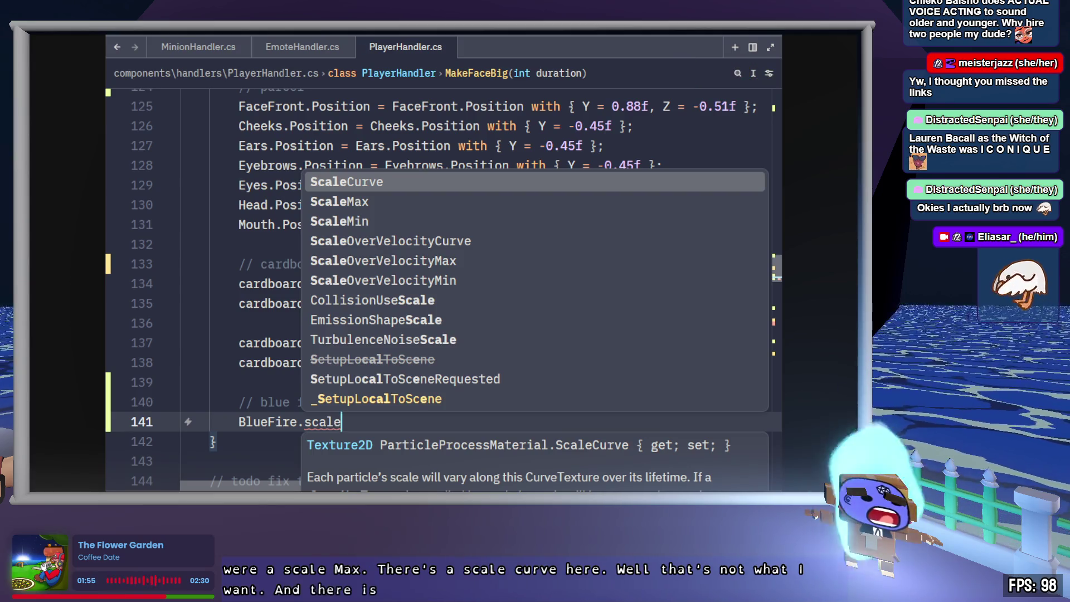
key("Down")
key("Return")
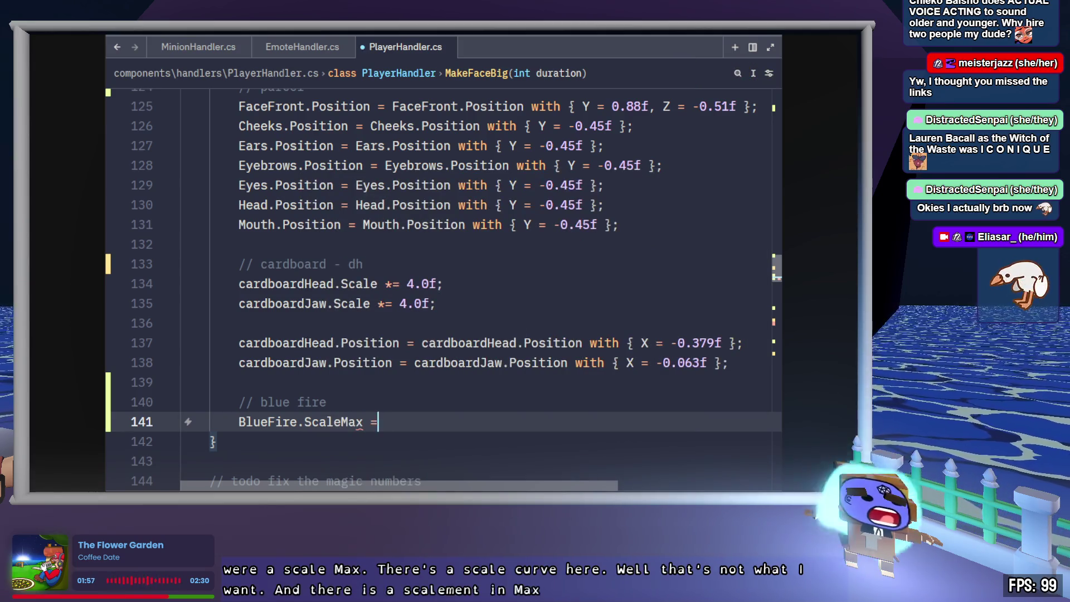
type(" 8.0f;")
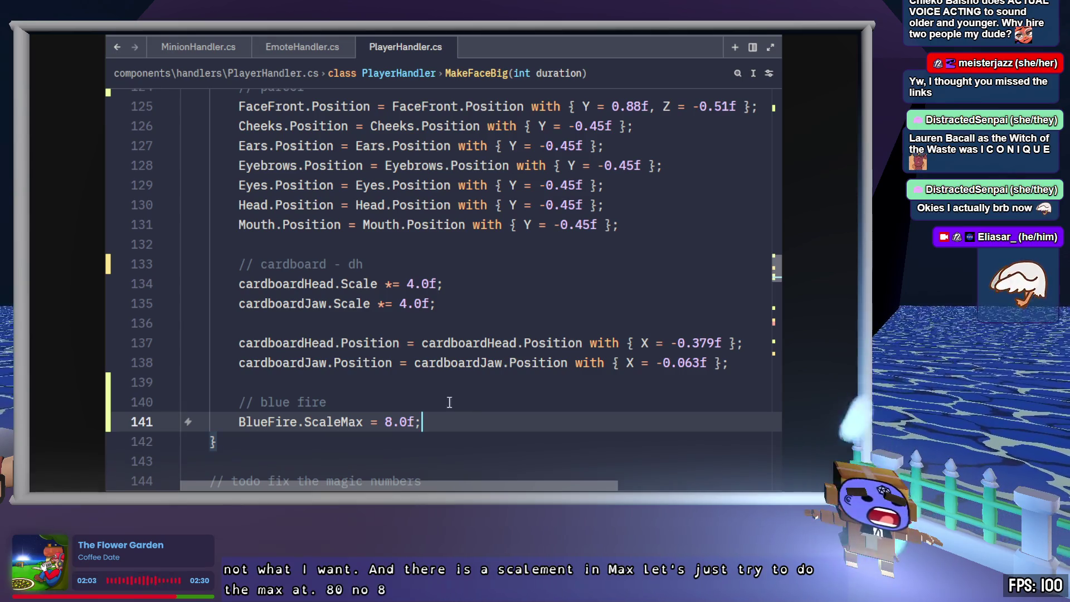
key("shift+Up")
key("shift+Home")
key("ctrl+c")
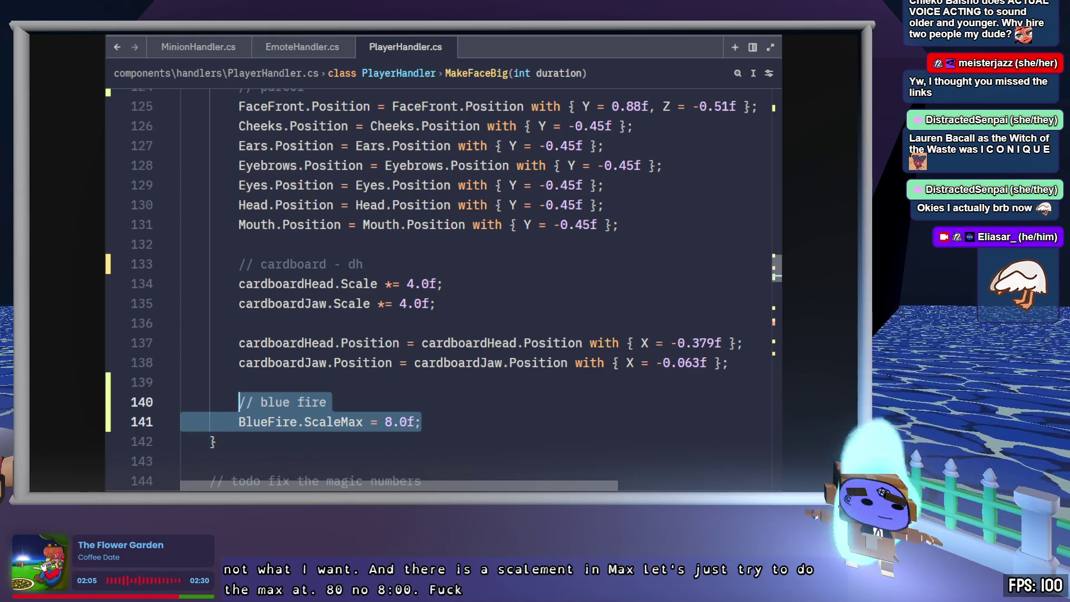
scroll(492, 409, "down", 6)
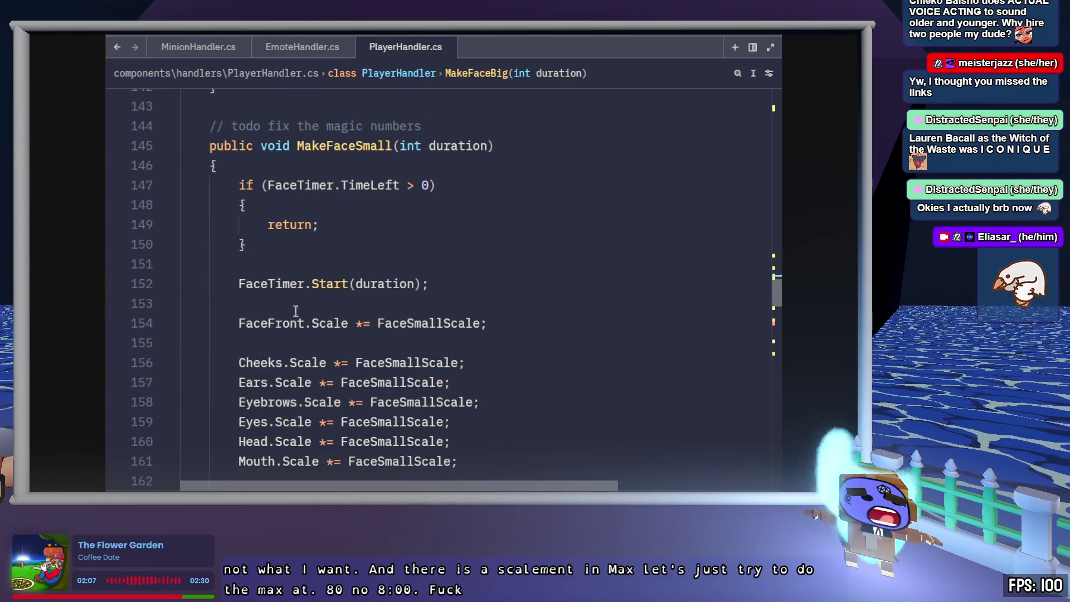
- Paste the blue fire lines into OnFaceTimeout after the cardboard jaw visibility line, then return to Godot
scroll(295, 311, "down", 6)
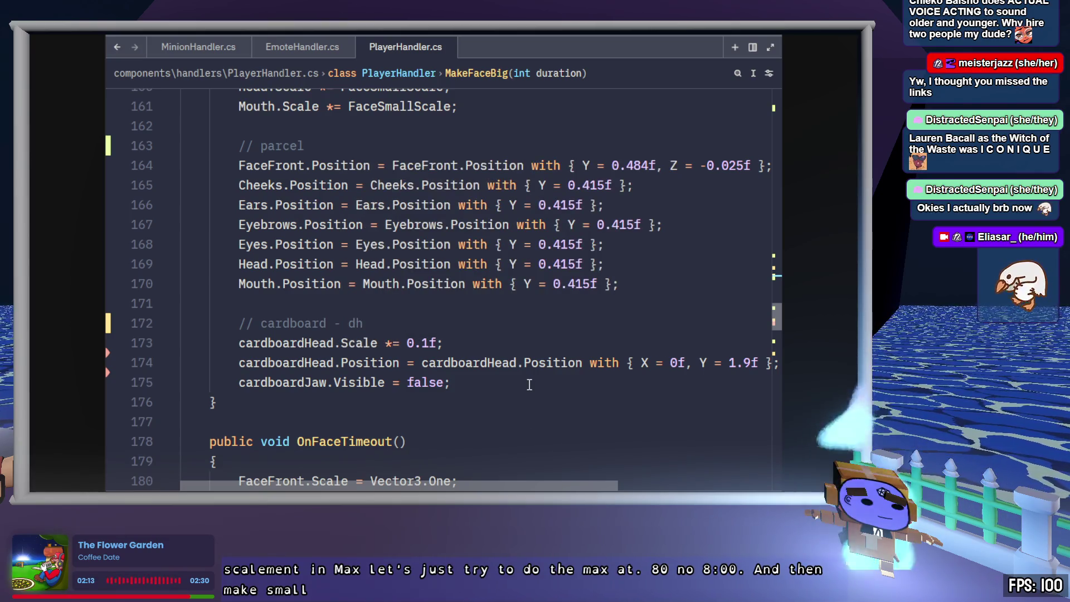
scroll(527, 378, "down", 8)
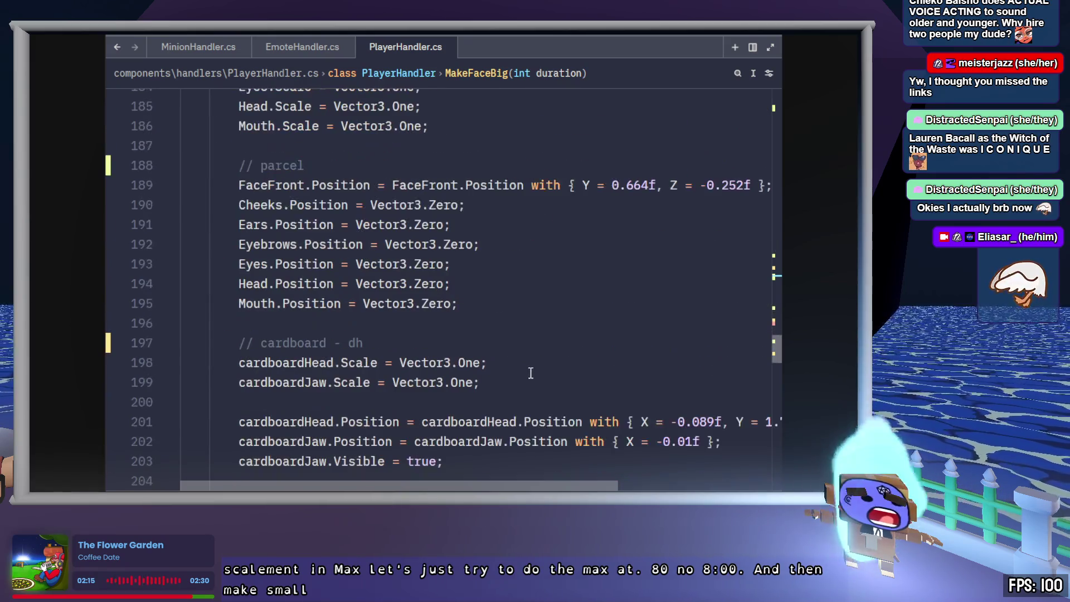
scroll(530, 370, "down", 2)
left_click(563, 383)
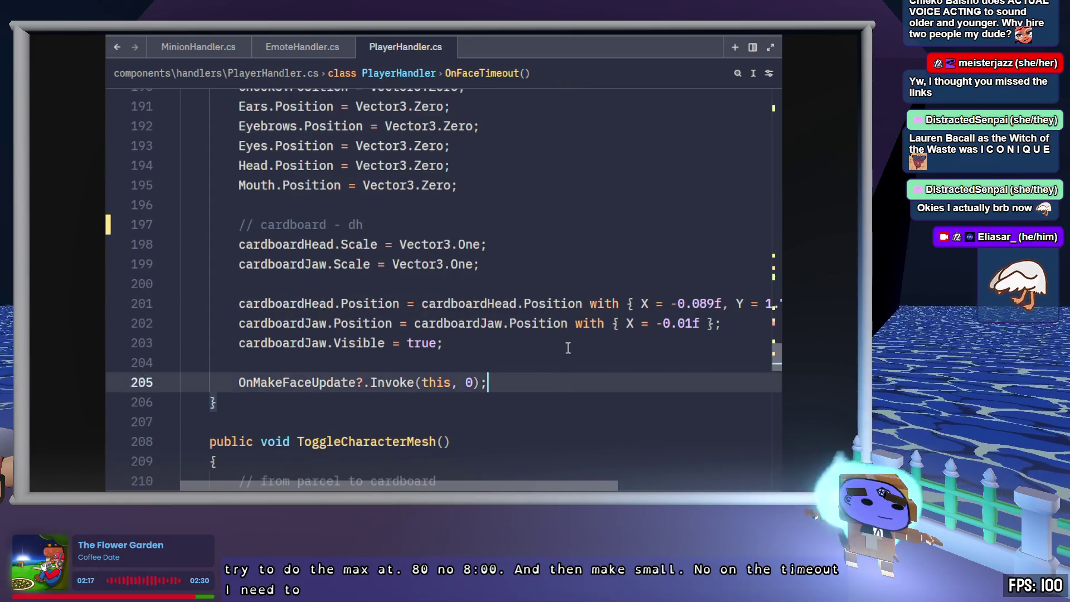
left_click(568, 346)
key("Return")
key("Return")
key("ctrl+v")
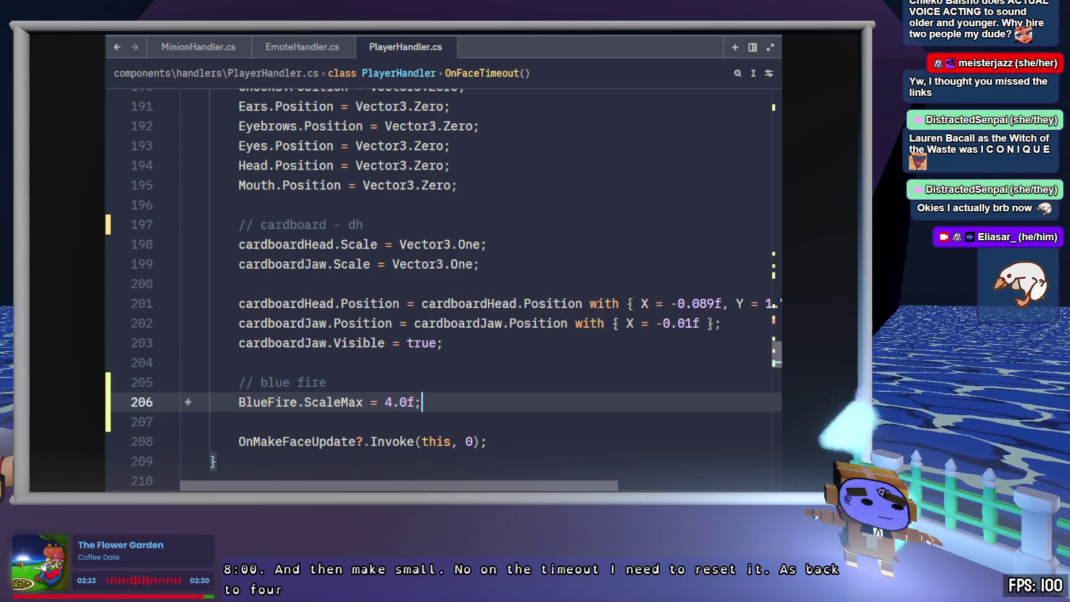
key("alt+Tab")
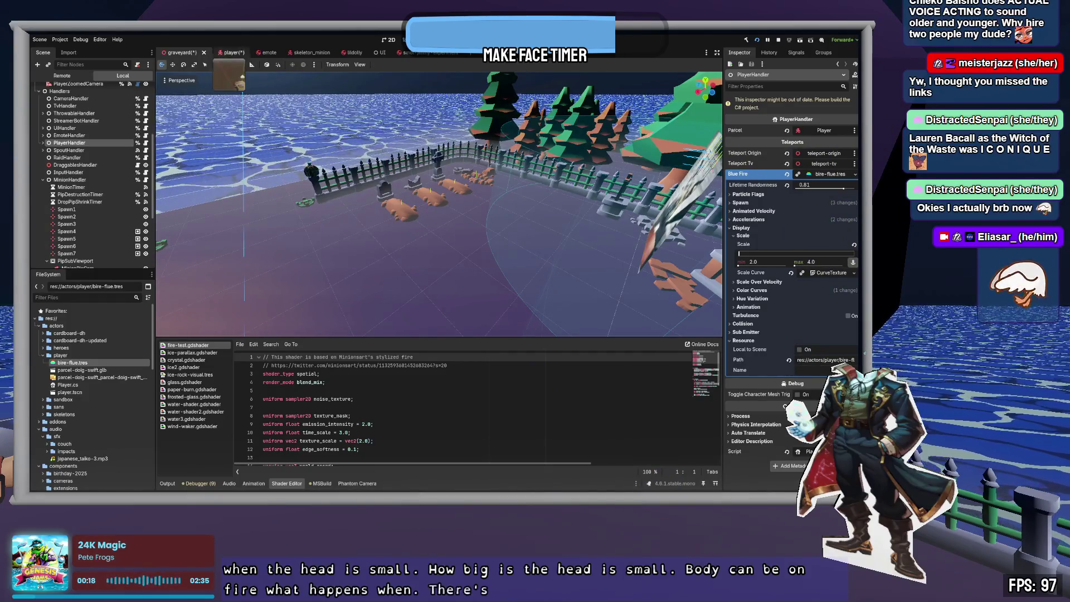
- Save the graveyard scene and hide the player's BlueFire particles
key("ctrl+s")
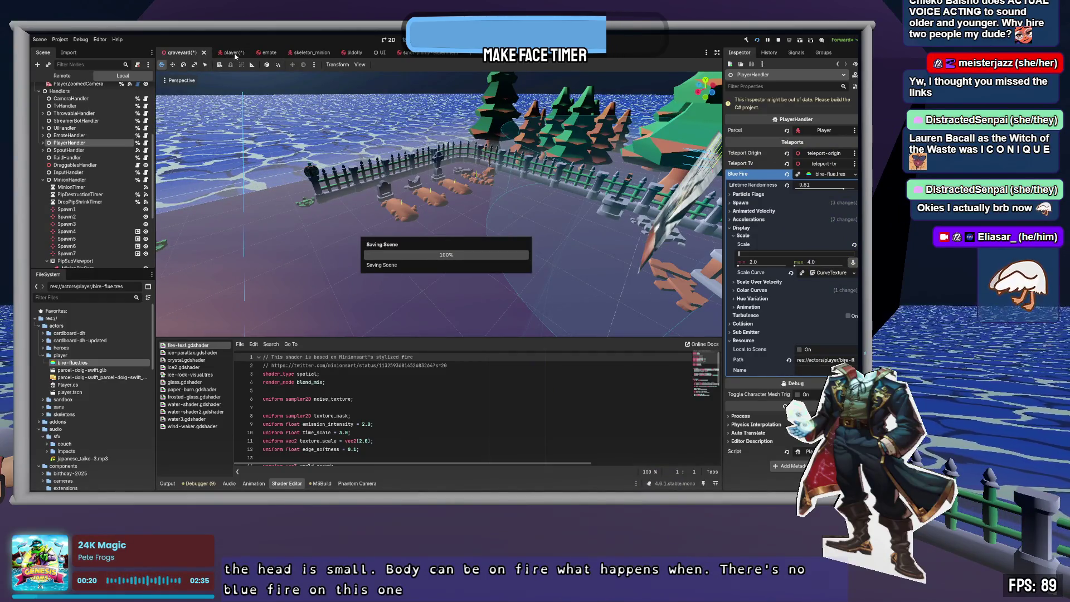
left_click(227, 53)
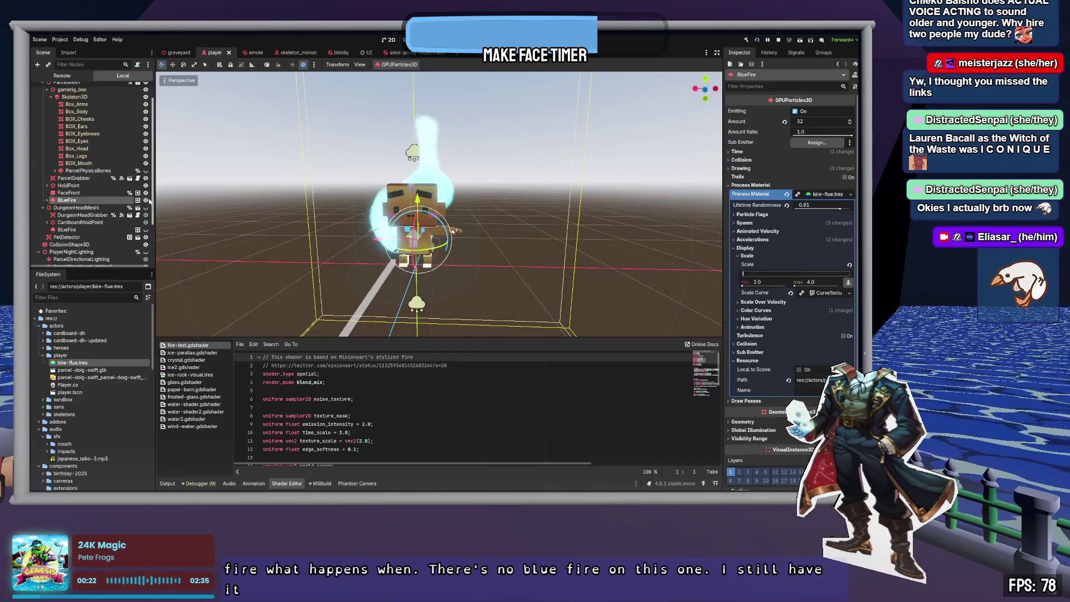
left_click(145, 200)
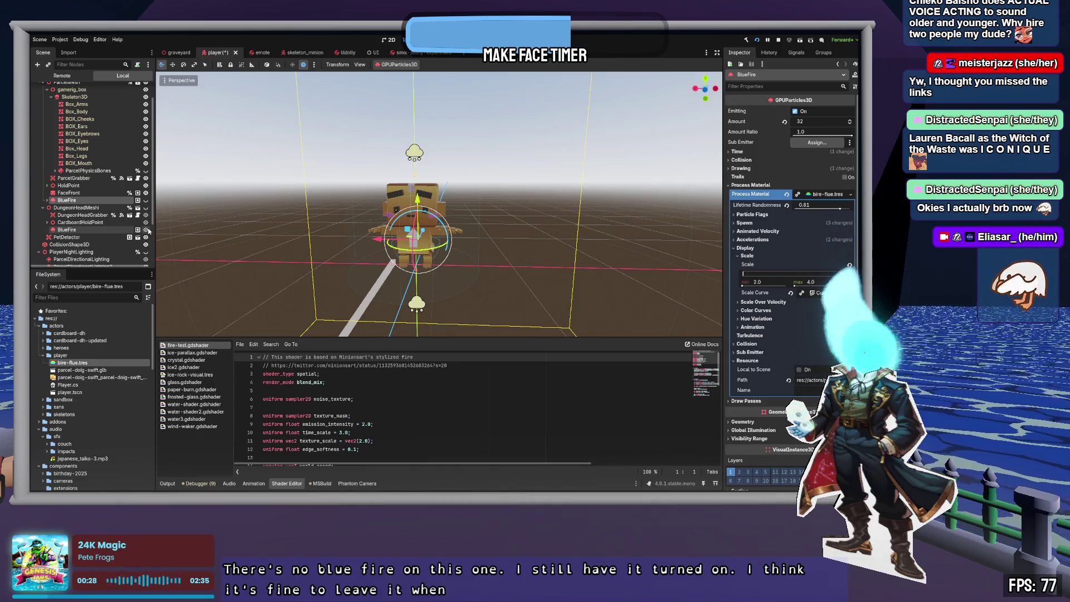
- Set the fire material's Display Scale to min 0.2 and max 1.0
left_click(811, 282)
type("2")
key("Return")
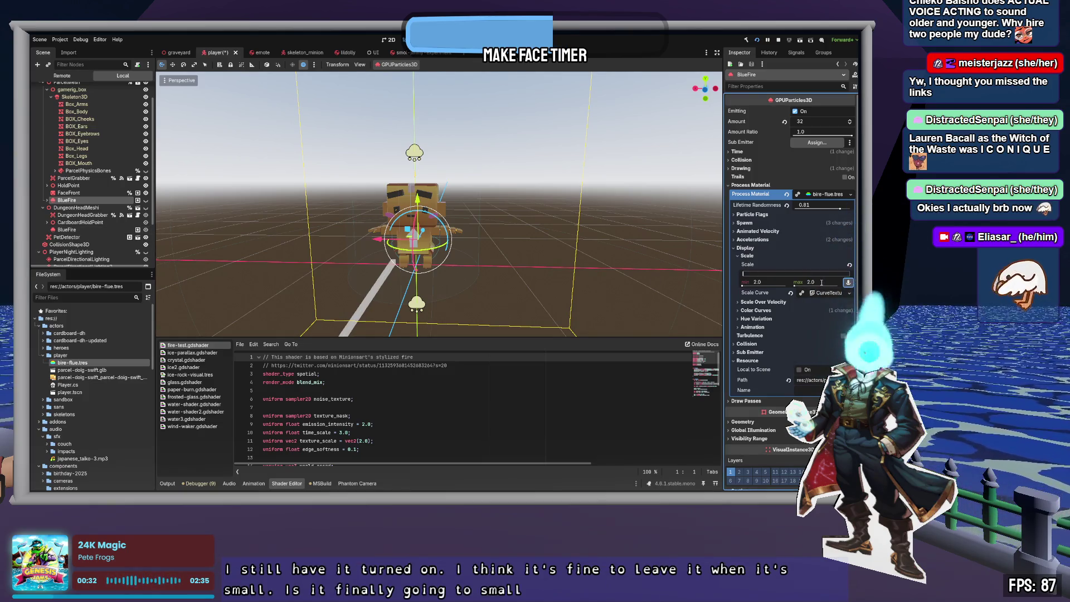
left_click(823, 282)
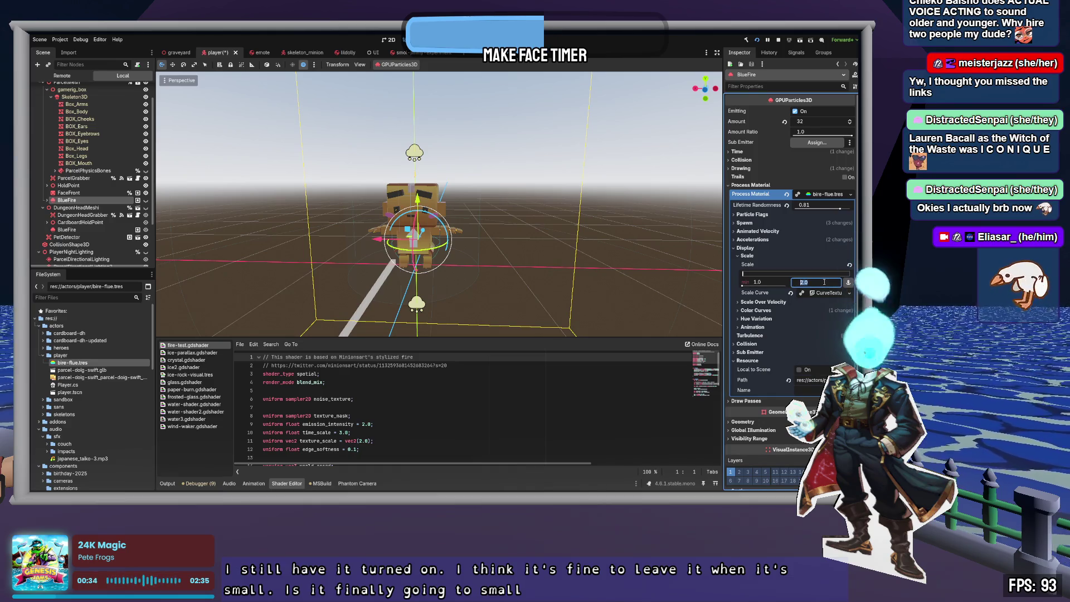
left_click(767, 284)
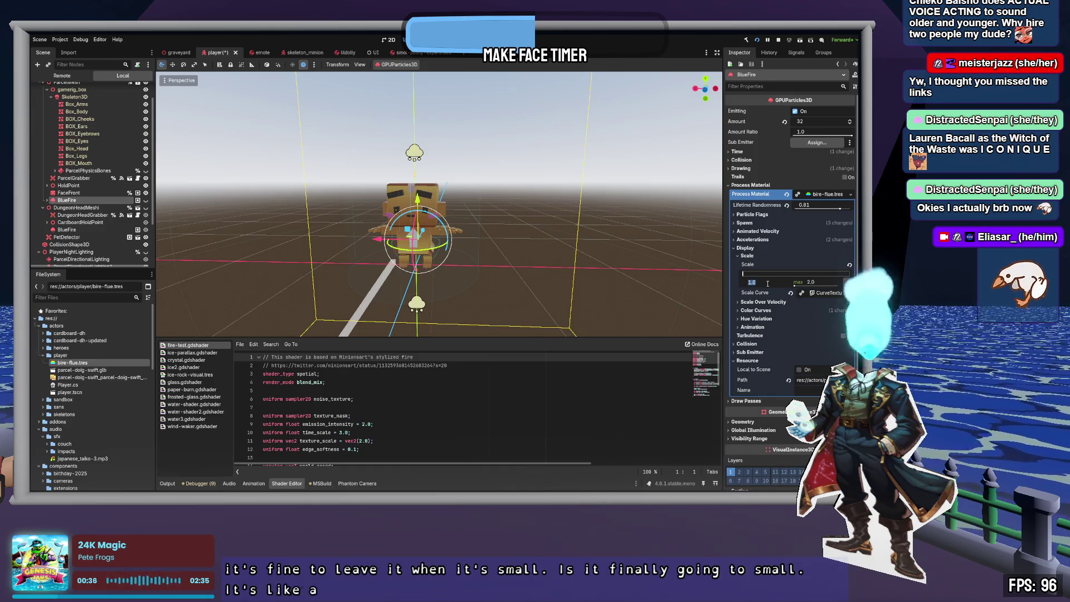
type("0.2")
key("Tab")
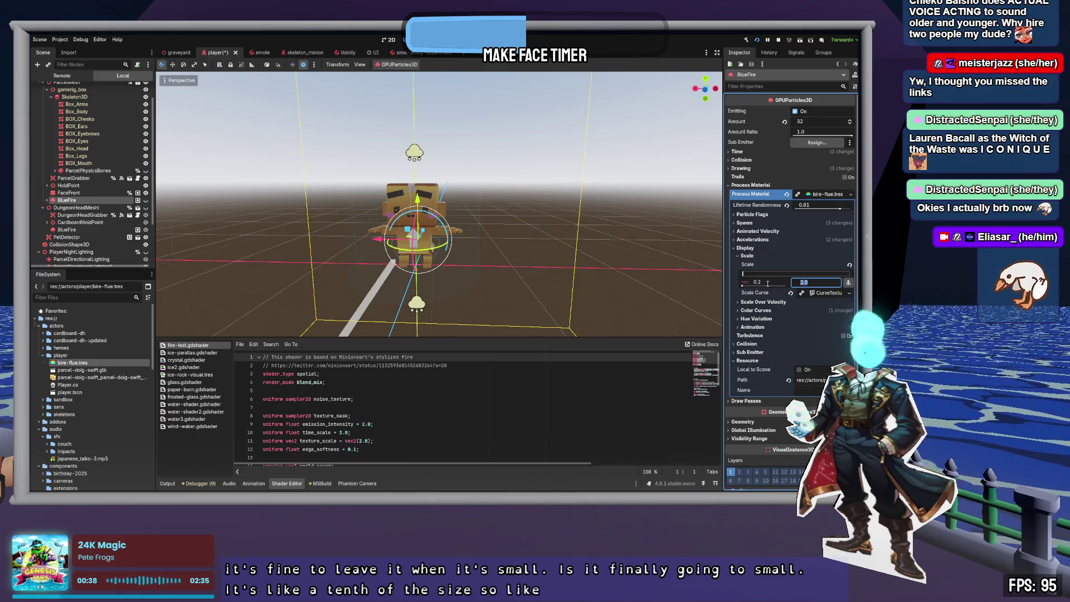
type("1")
key("Tab")
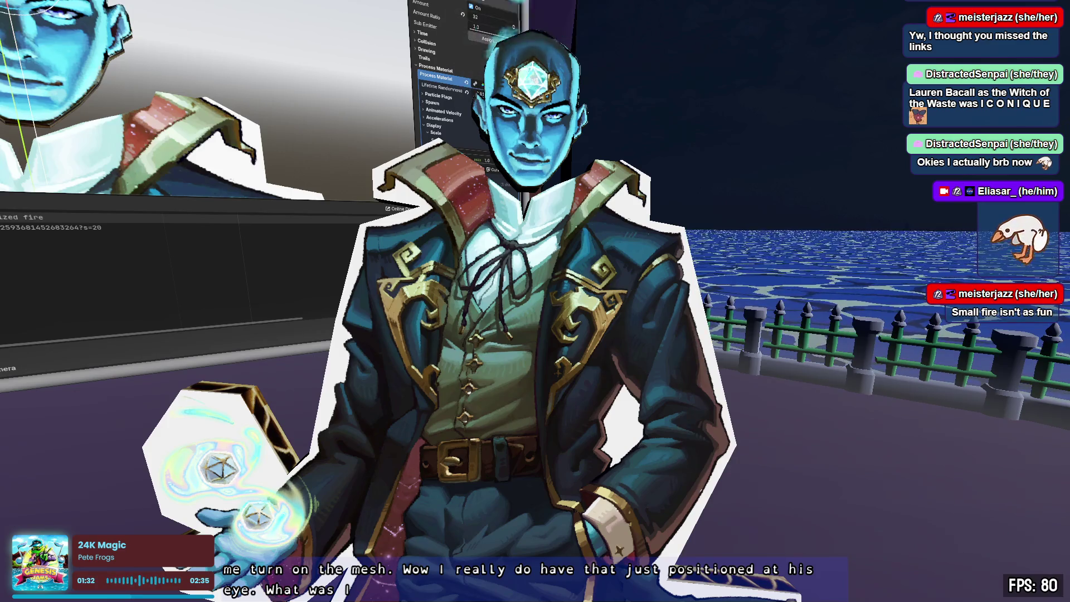
- Try a 2.0–4.0 particle scale range, then undo back to 1.0–2.0
left_click(15, 42)
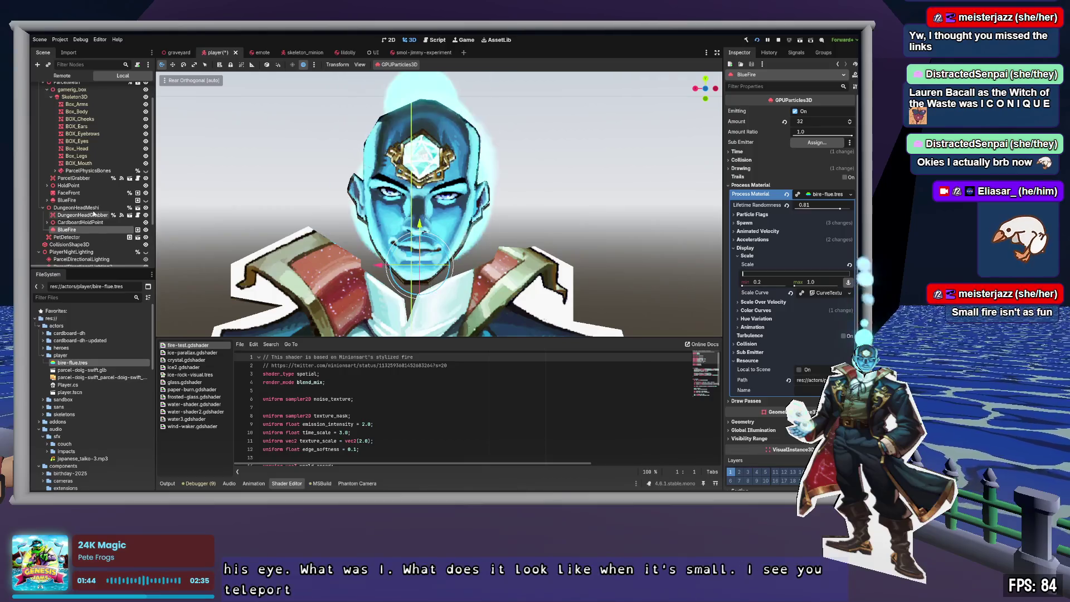
left_click(766, 282)
type("2")
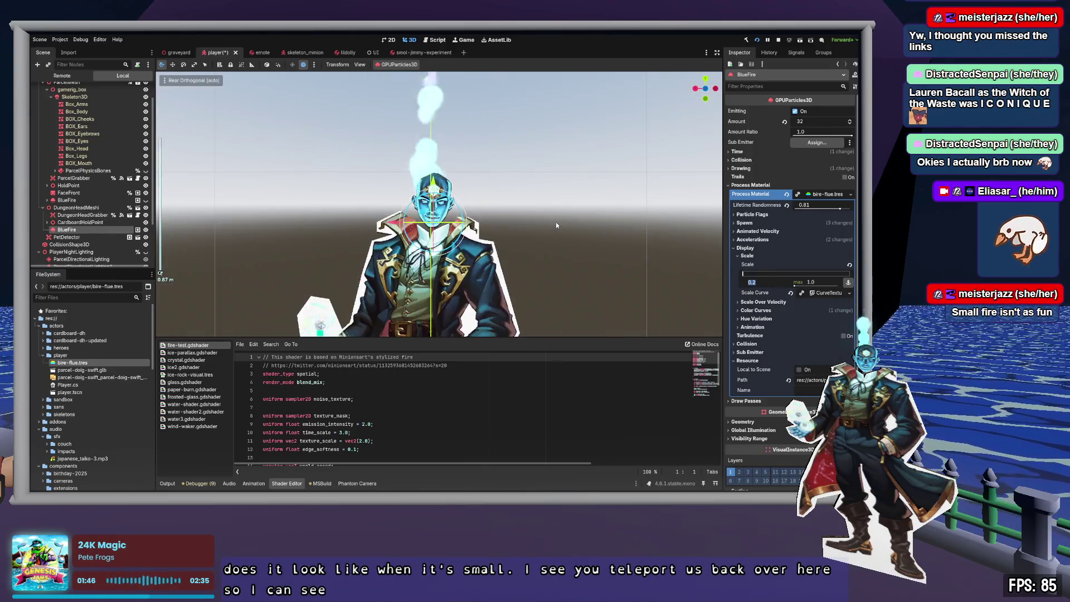
left_click(837, 282)
type("4")
key("Return")
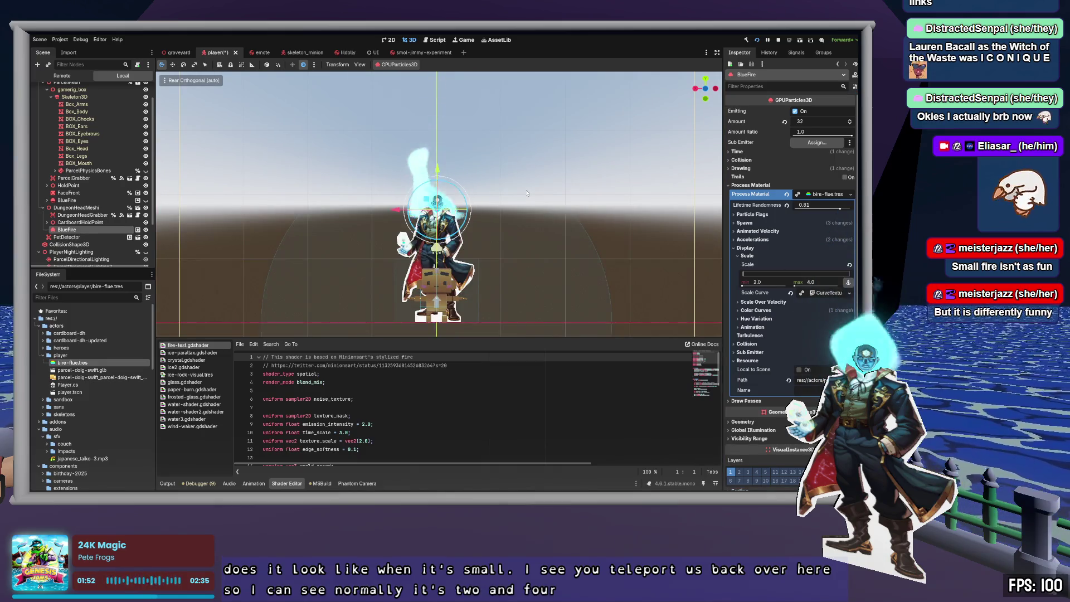
scroll(527, 190, "up", 10)
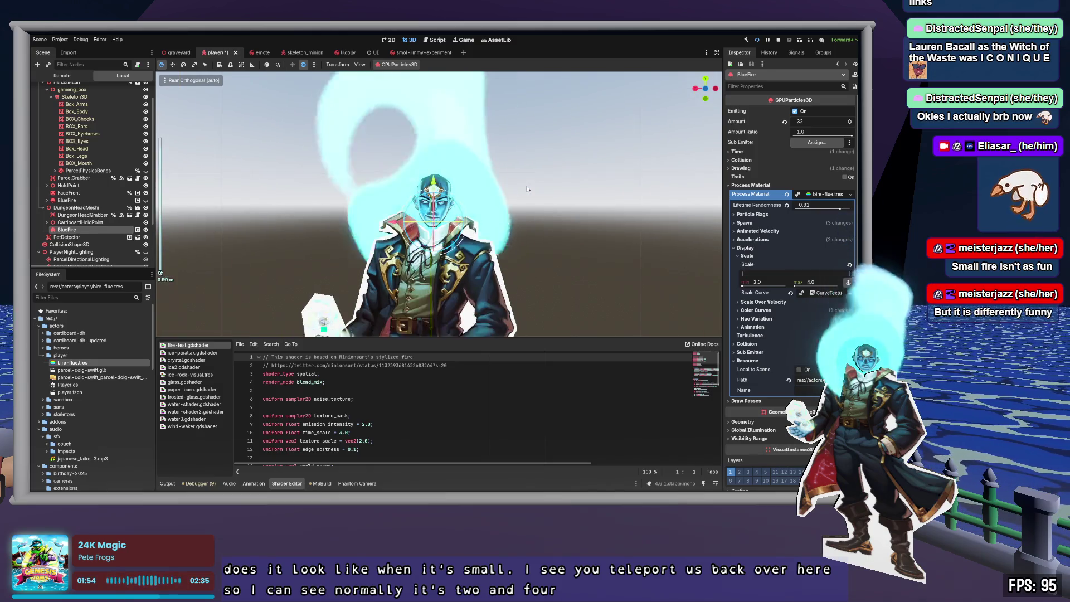
scroll(527, 188, "down", 6)
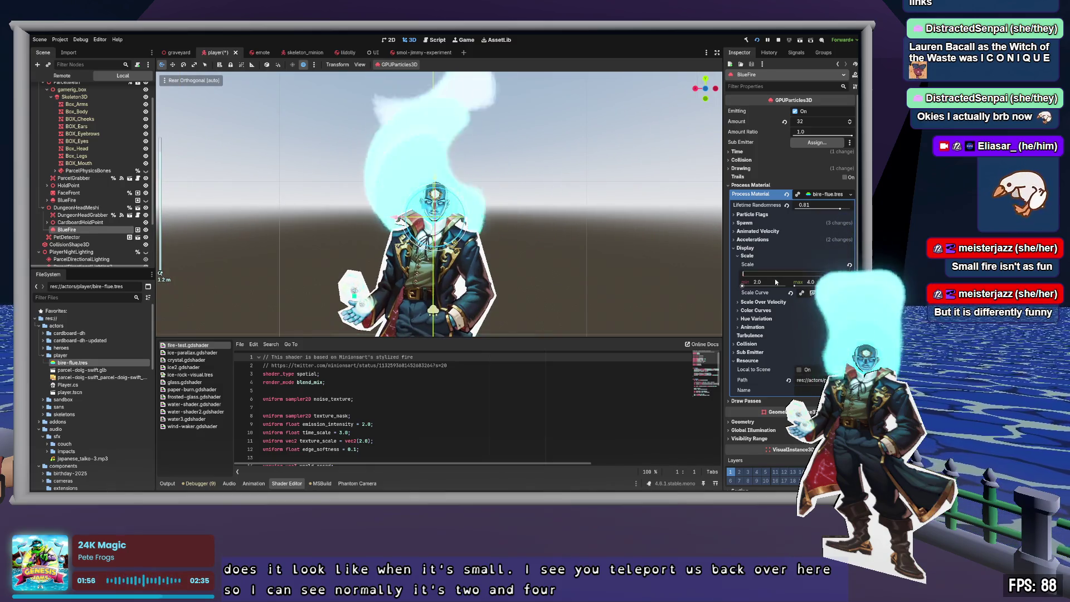
key("ctrl+z")
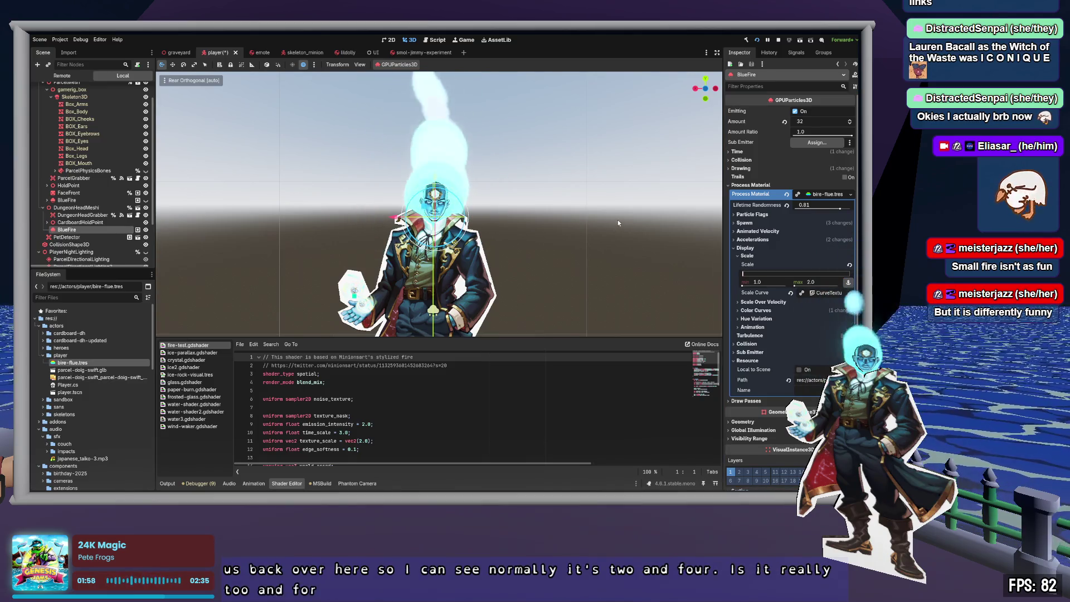
- Switch to perspective view and inspect the BlueFire, DungeonHeadMeshi and ParcelMesh nodes
left_click(619, 218)
mouse_move(585, 209)
left_mouse_down()
mouse_move(594, 217)
mouse_move(454, 212)
mouse_move(487, 218)
mouse_move(412, 225)
left_mouse_up()
left_click(89, 200)
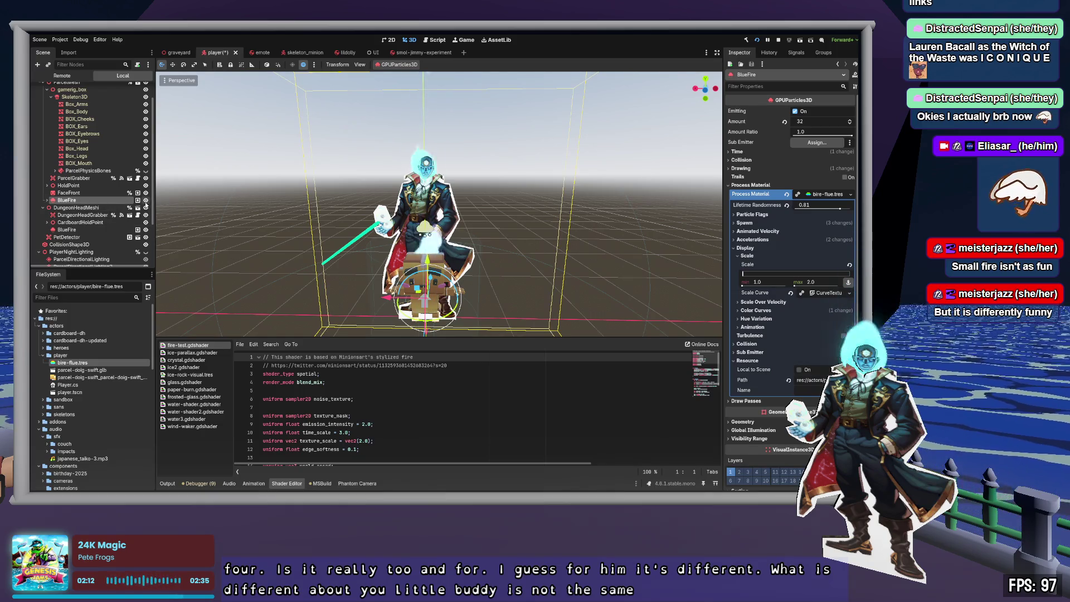
left_click(68, 231)
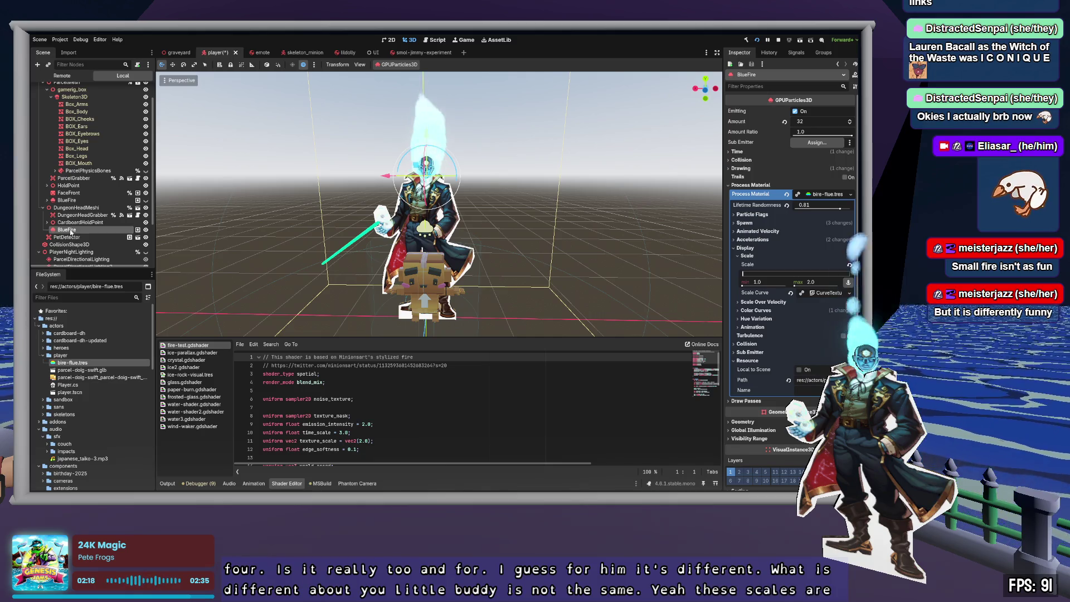
left_click(746, 361)
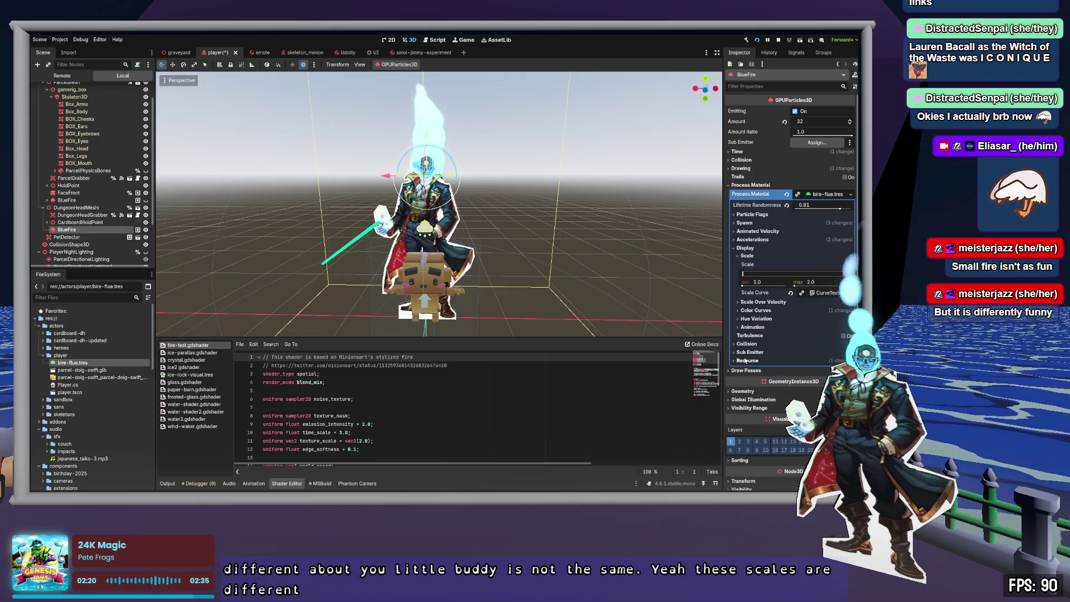
left_click(87, 209)
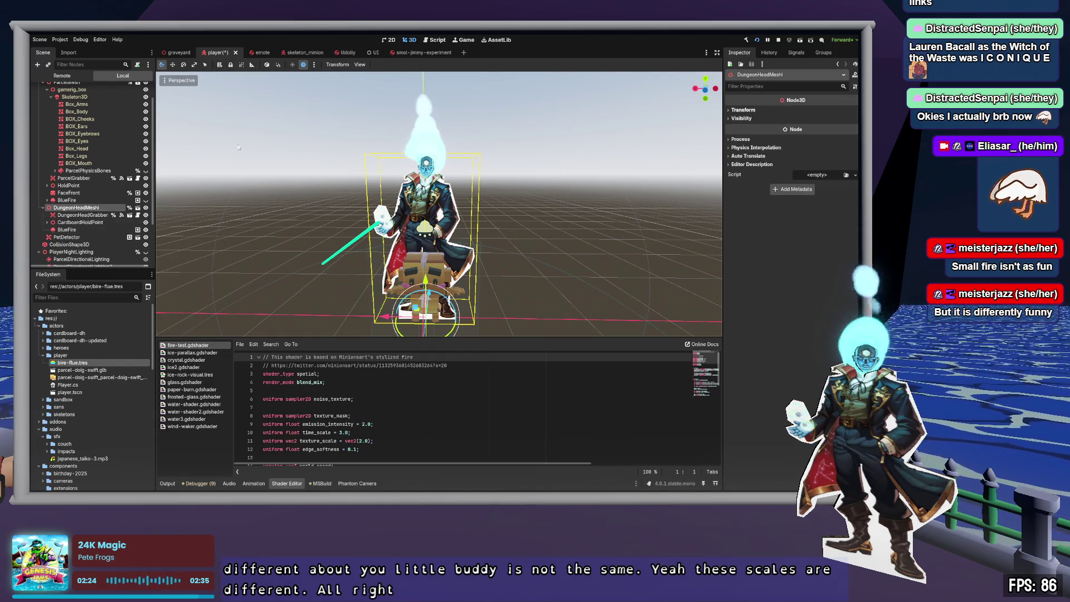
scroll(65, 185, "up", 2)
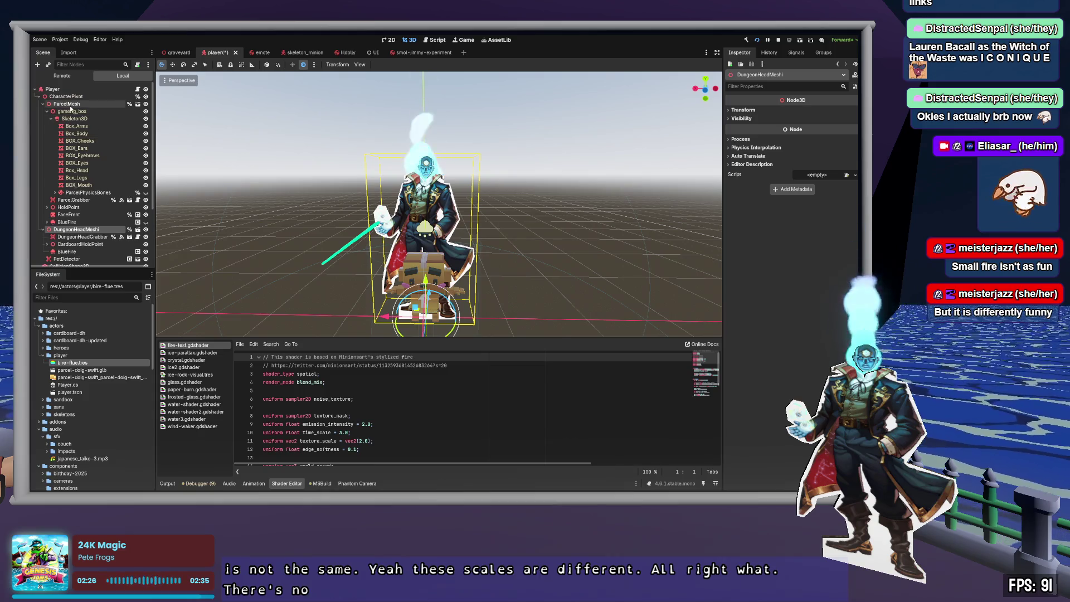
left_click(70, 105)
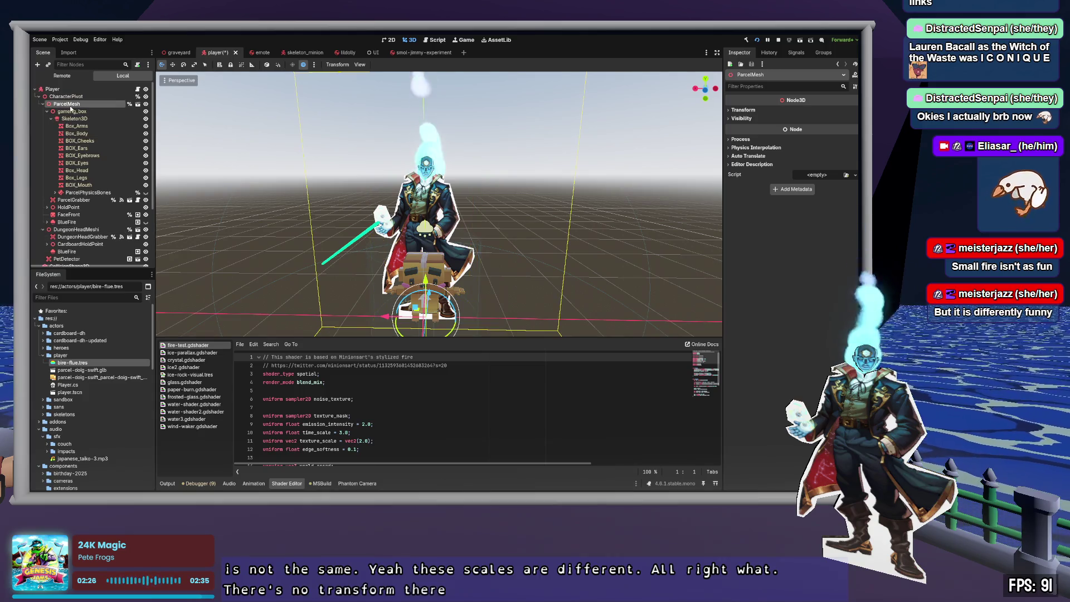
left_click(46, 112)
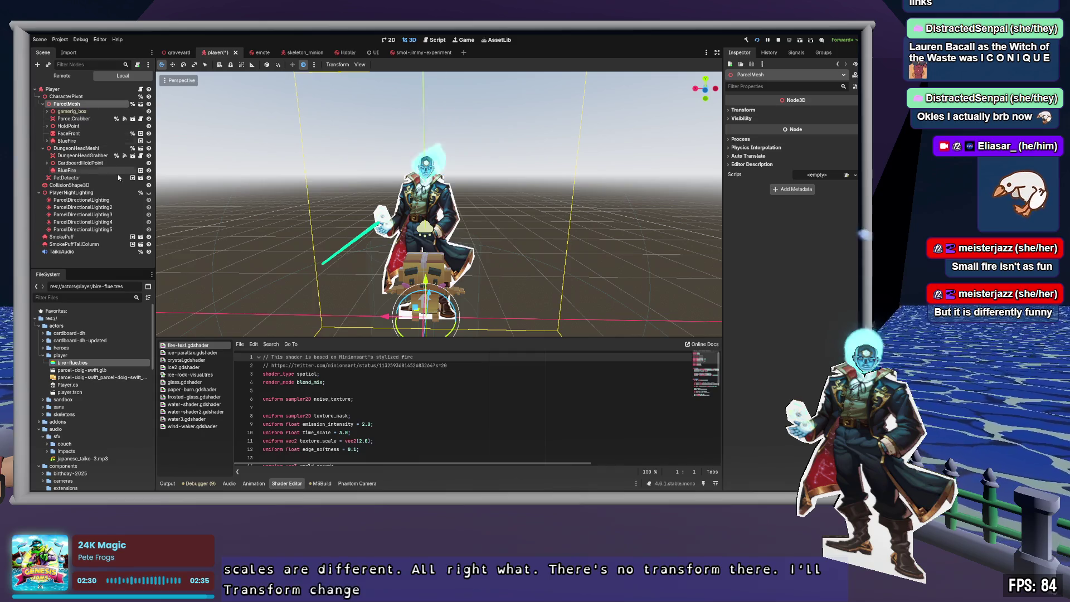
left_click(68, 141)
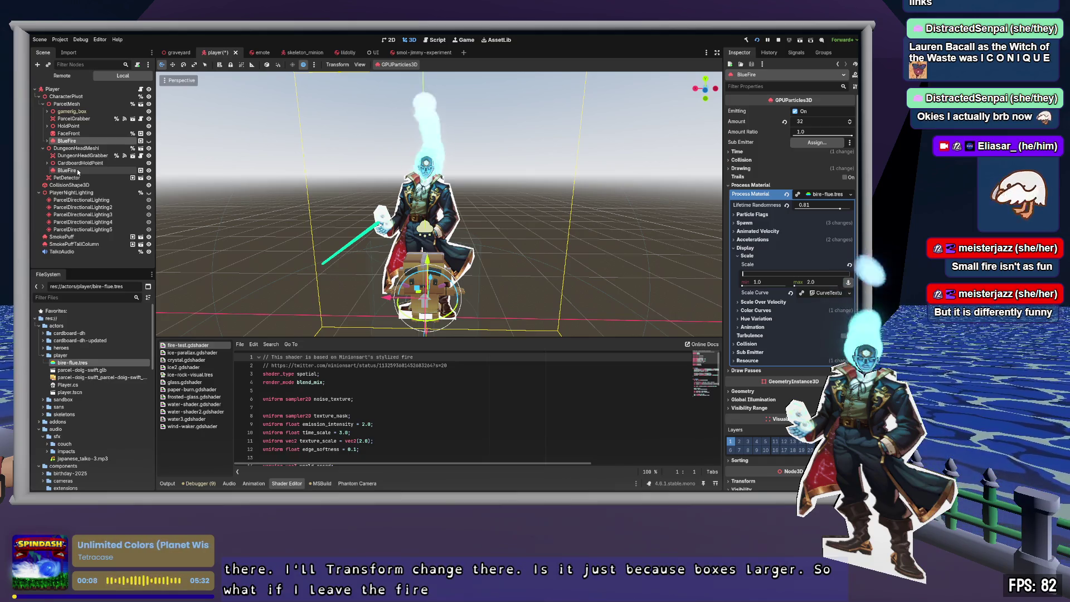
left_click(83, 149)
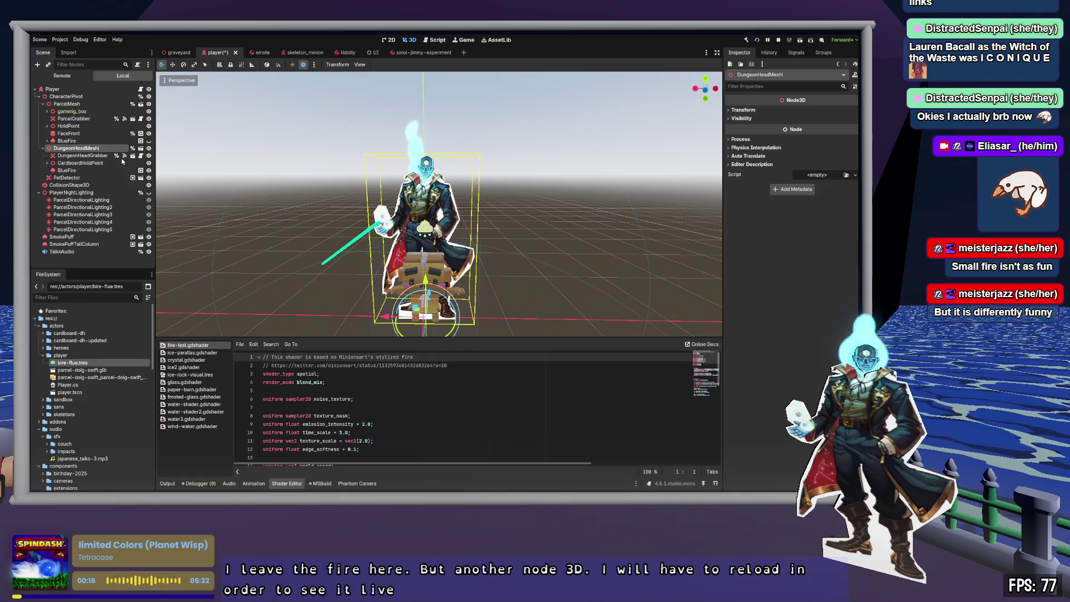
- Add a Node3D child to DungeonHeadMeshi, place it above BlueFire, and expand its Transform
key("ctrl+a")
key("Return")
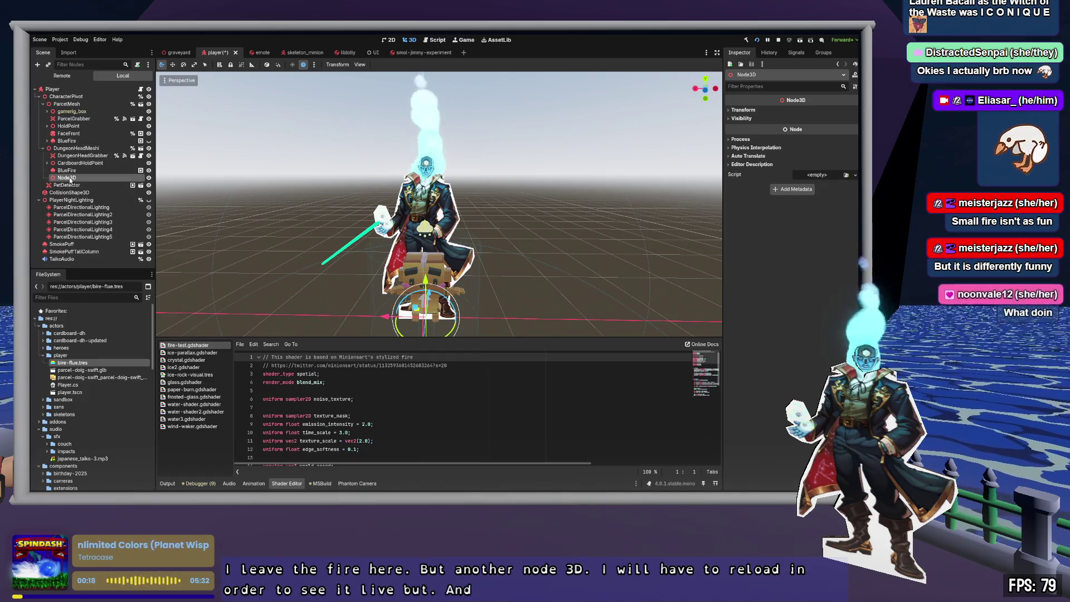
left_click_drag(71, 179, 74, 169)
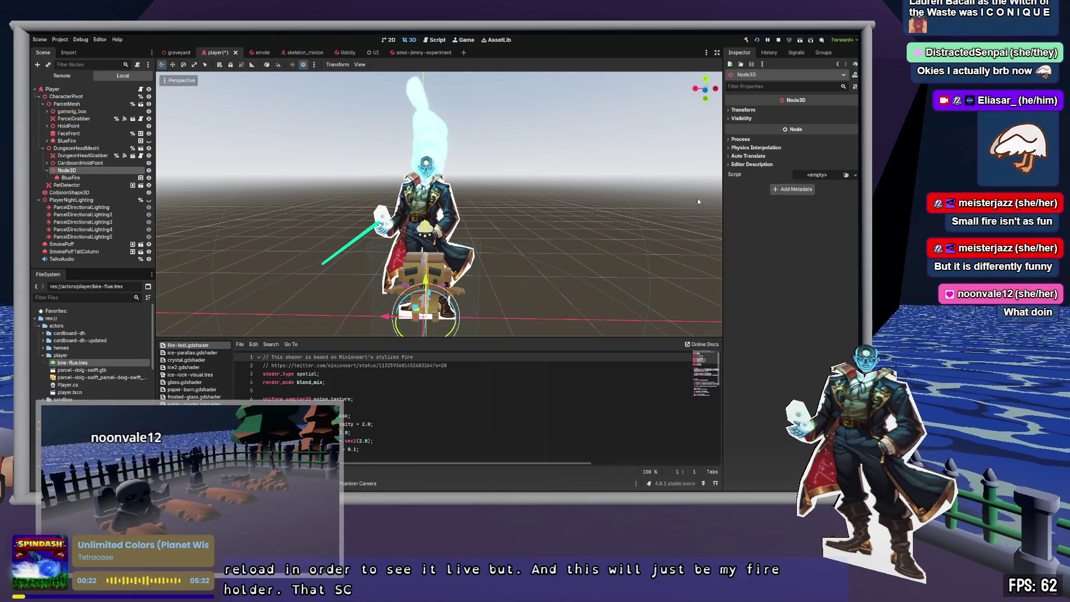
left_click(747, 110)
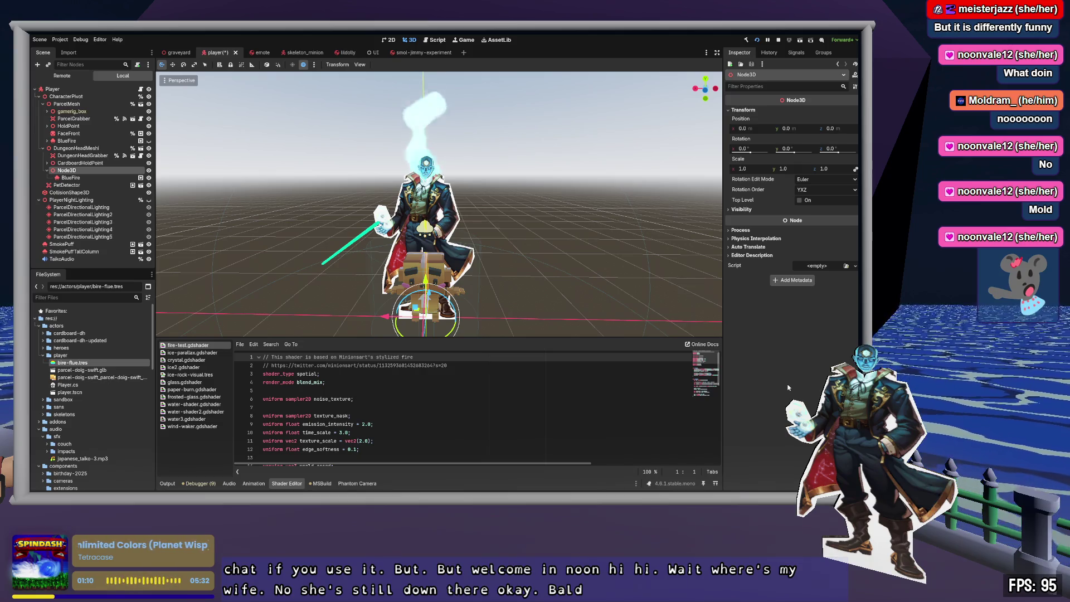
left_click(78, 178)
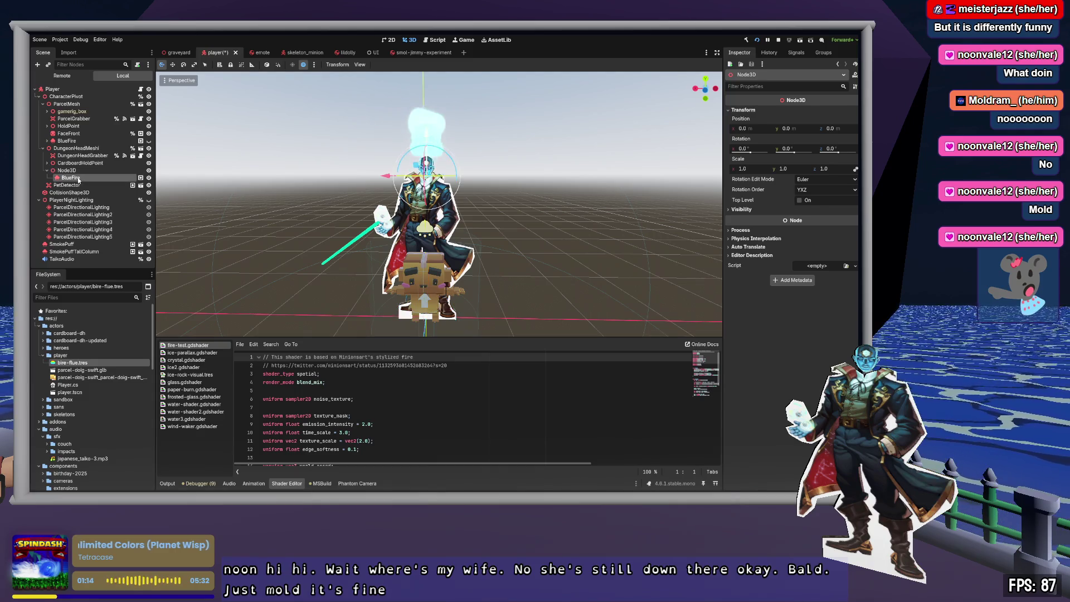
- Scale the Node3D fire holder to 0.5 and raise it to y 1.872 above the head
left_click(70, 171)
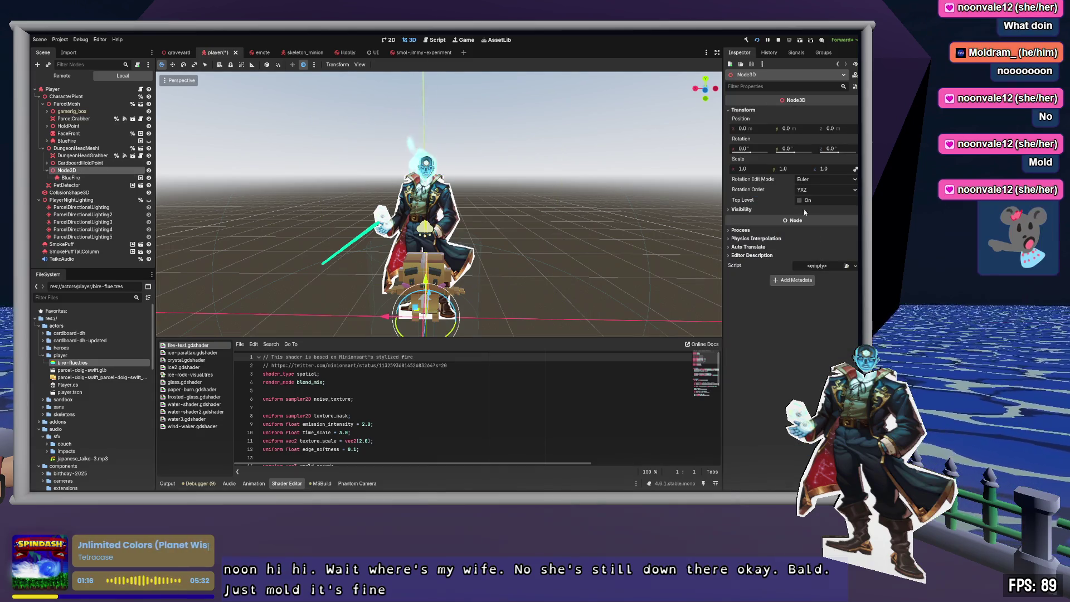
left_click(760, 168)
type("0.5")
key("Tab")
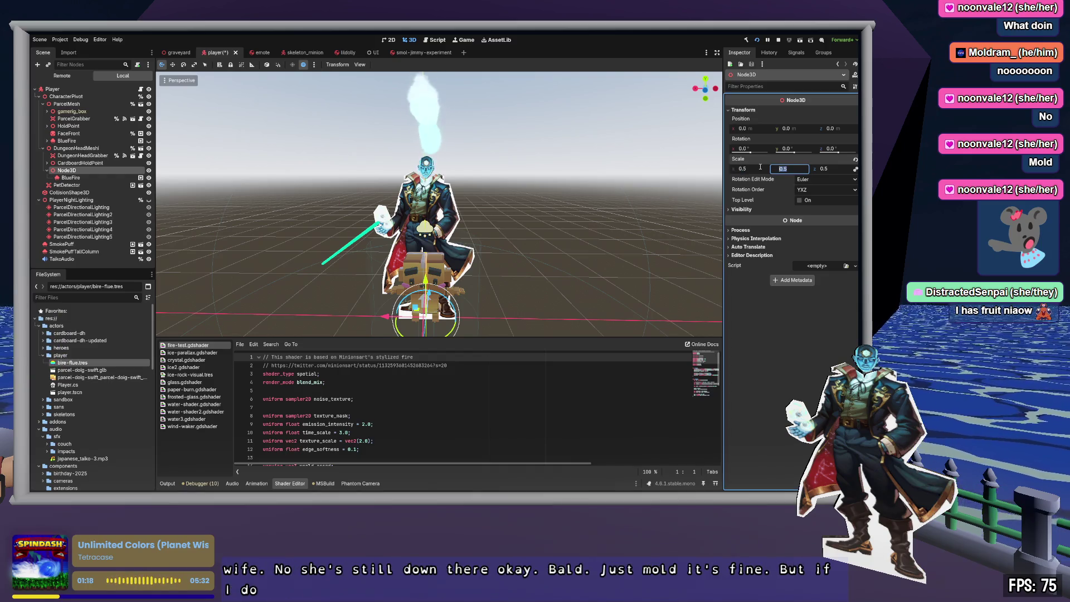
left_click(71, 178)
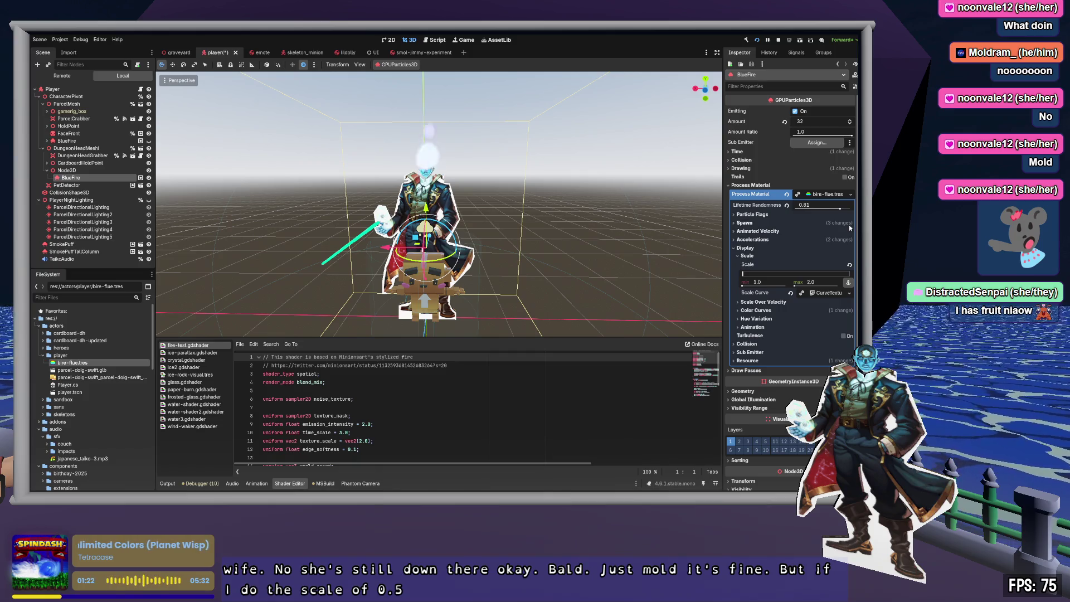
left_click(78, 170)
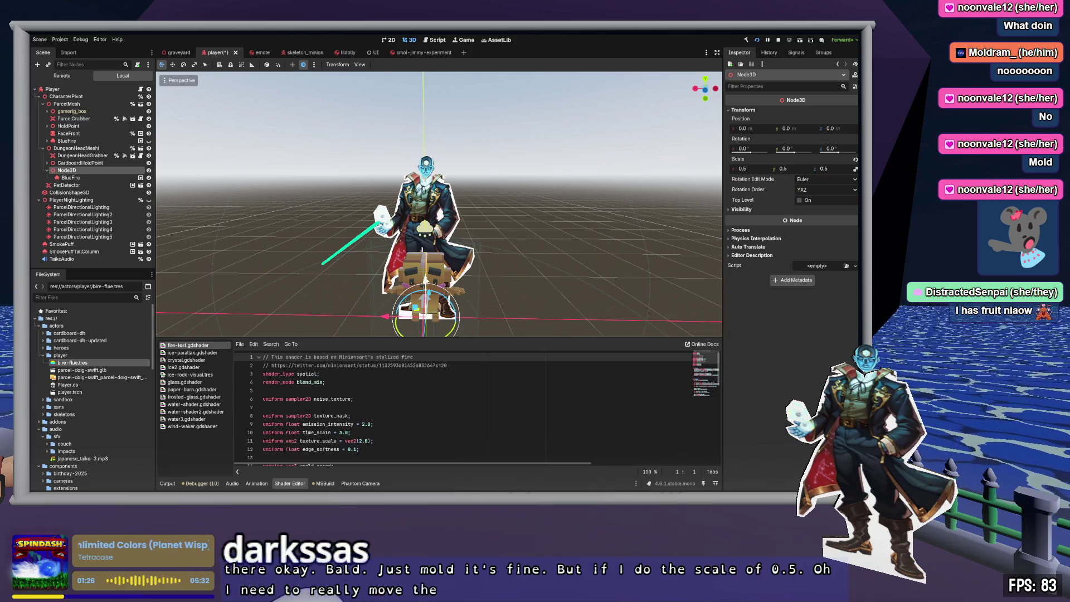
left_click_drag(425, 279, 425, 127)
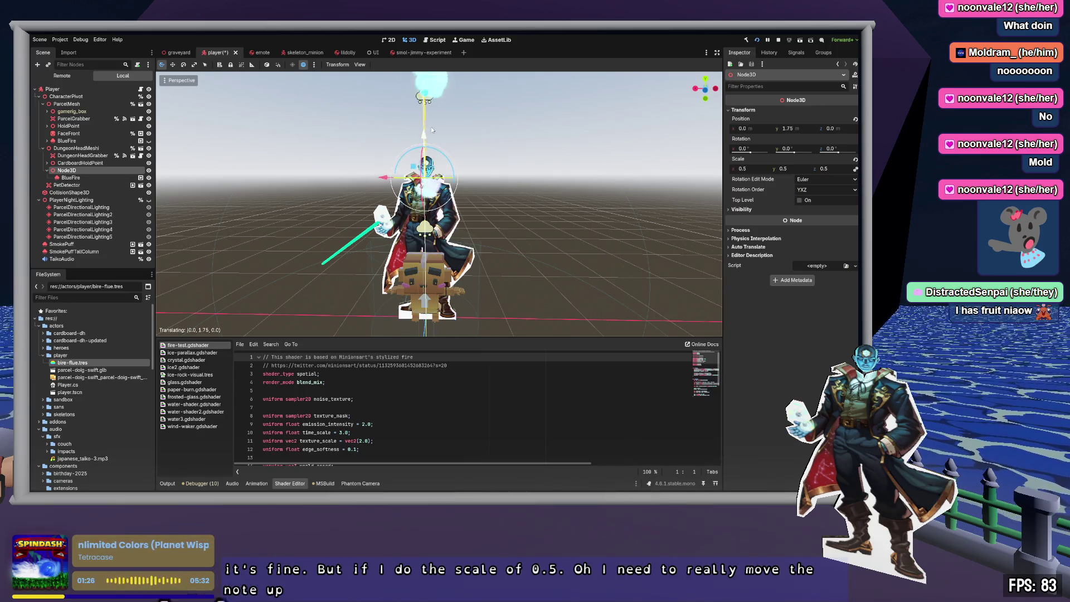
- Zero BlueFire's position offset and nudge the holder back to z -0.15
left_click(82, 177)
left_click(761, 186)
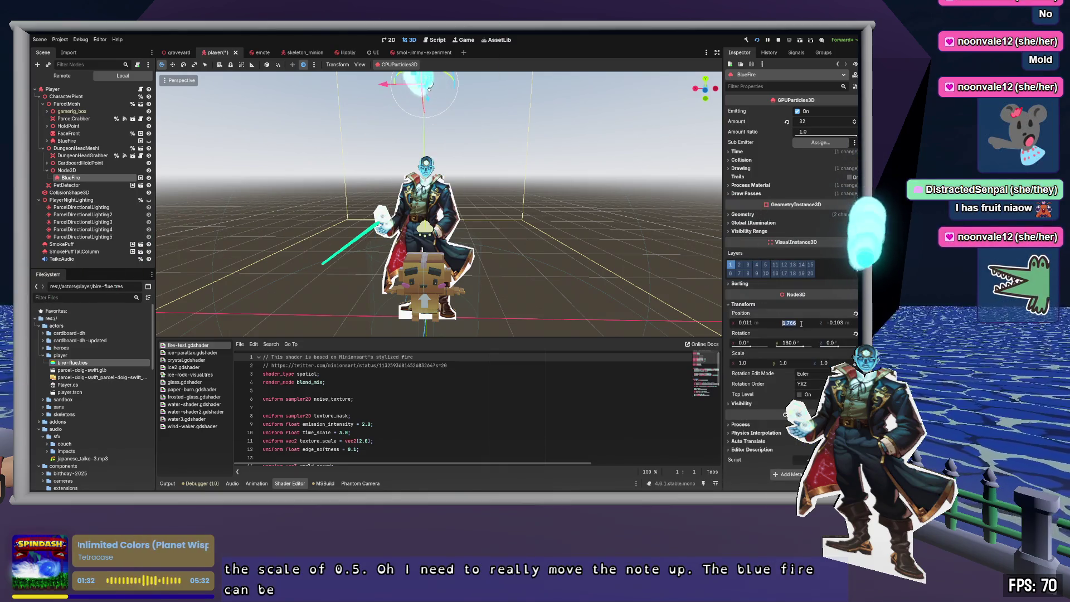
left_click(801, 322)
type("0")
key("Tab")
type("0")
key("Tab")
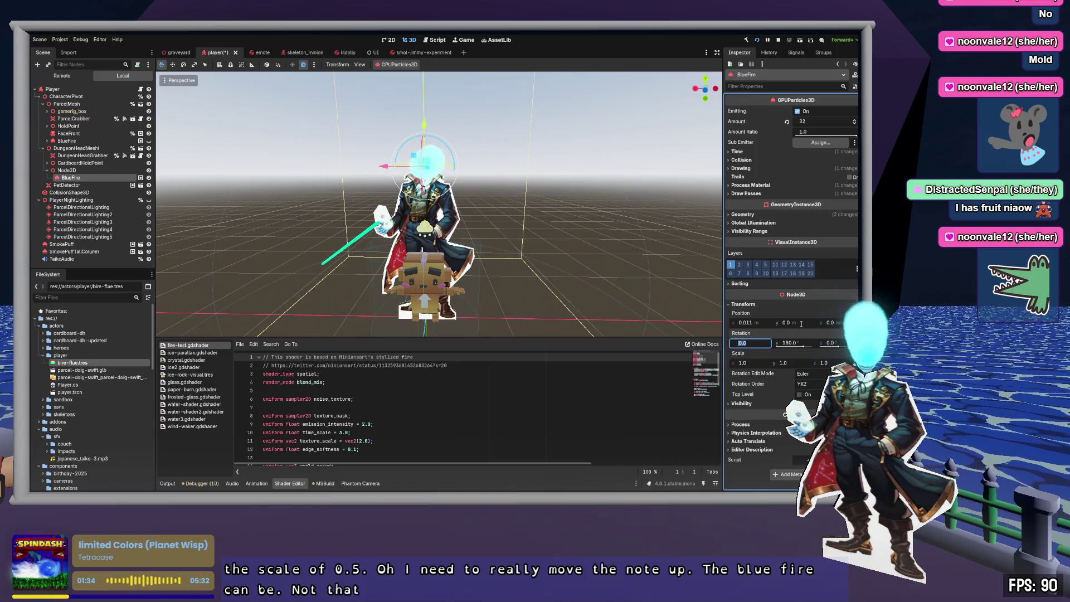
type("0")
key("Return")
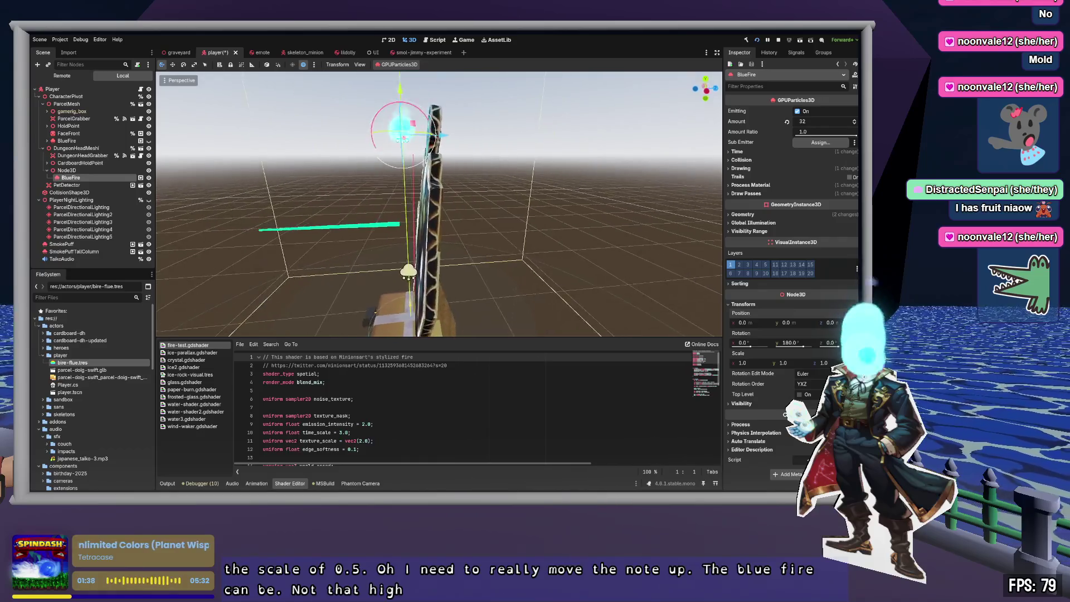
left_click(73, 170)
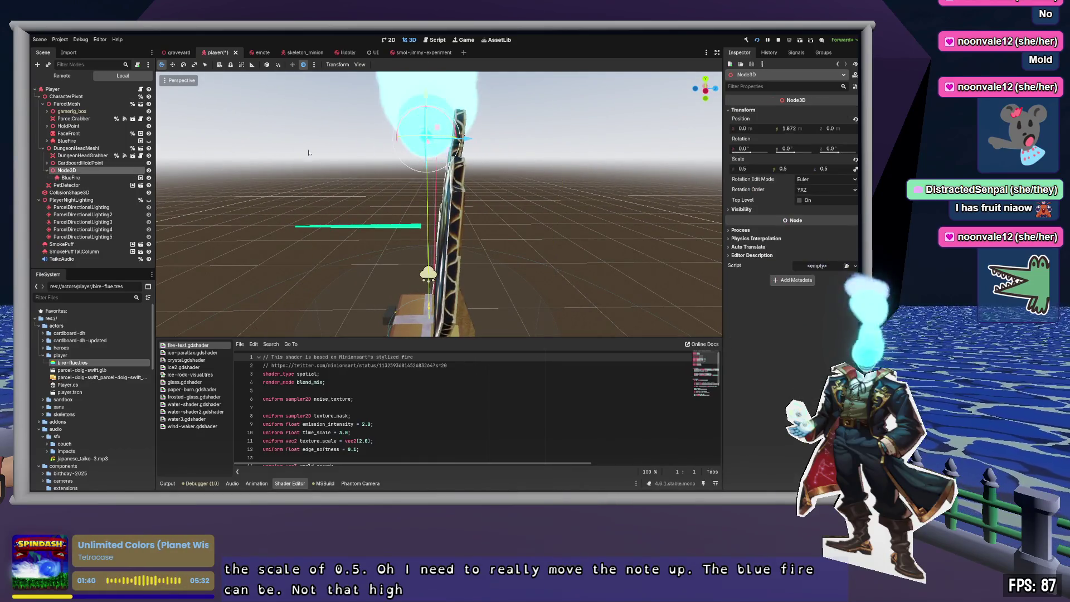
key("g")
left_click(499, 144)
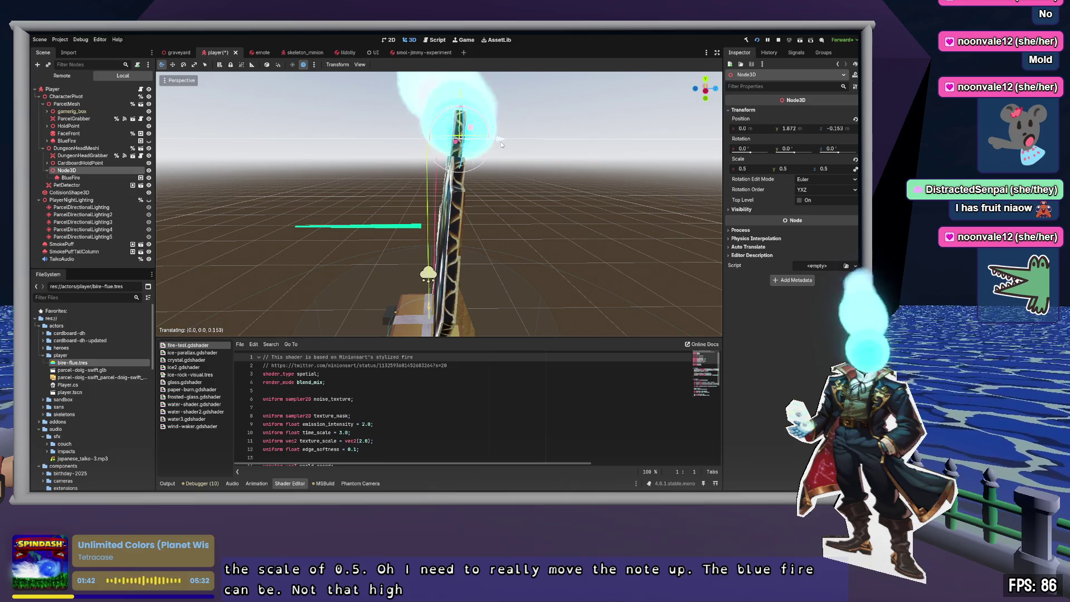
key("f")
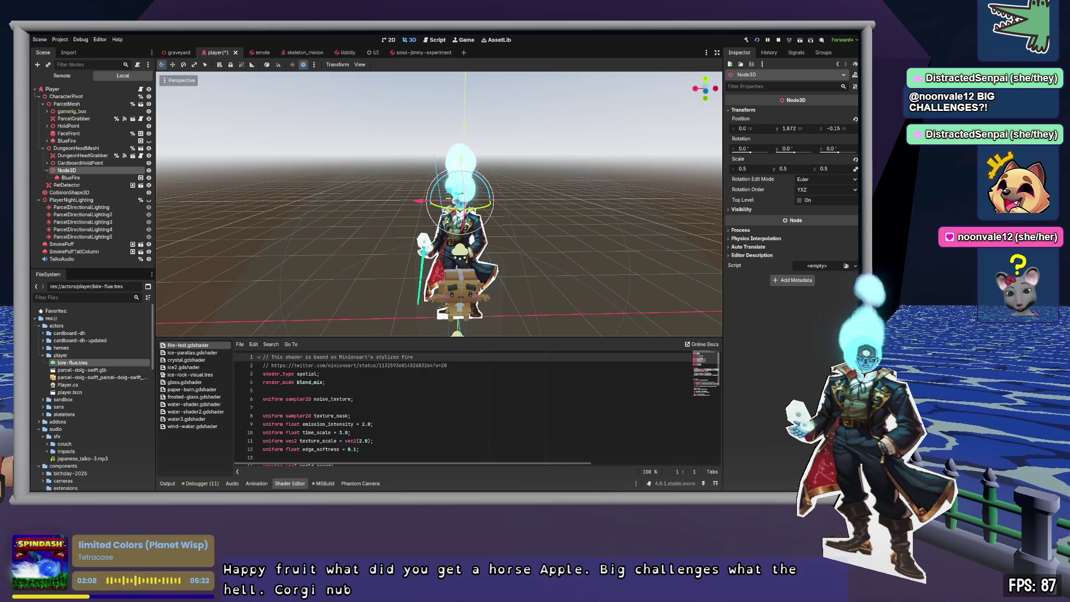
- Switch to a rear orthogonal view of the character's head fire
left_click(603, 239)
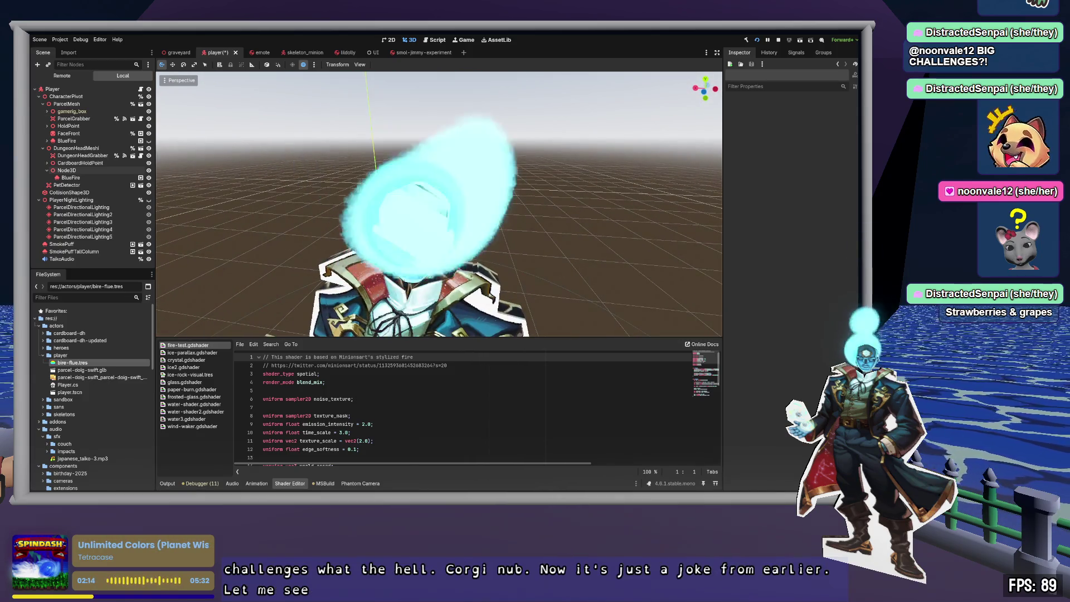
left_click(696, 89)
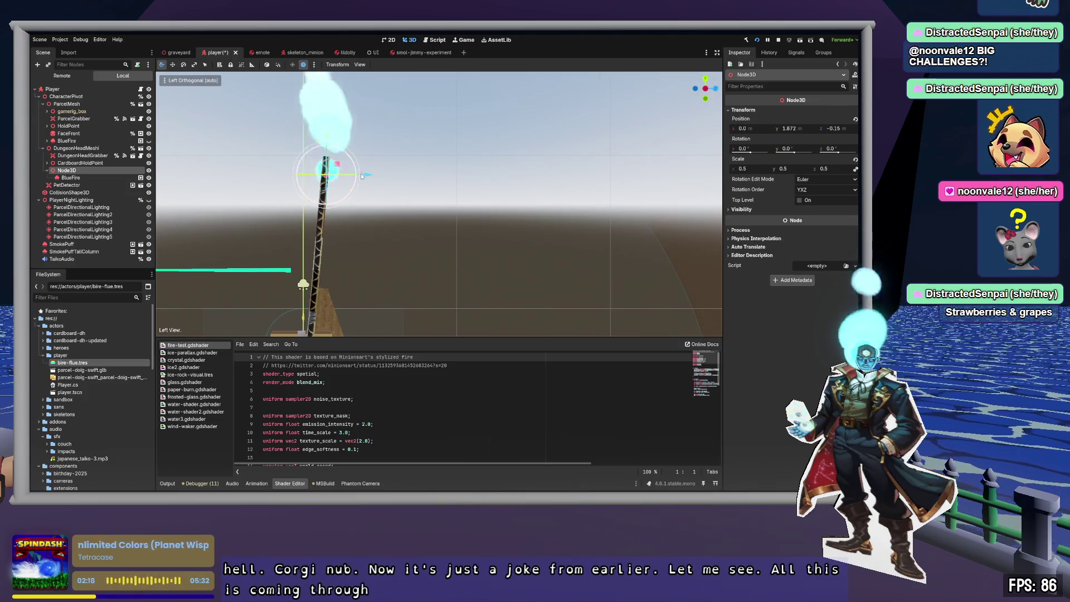
left_click_drag(362, 176, 364, 176)
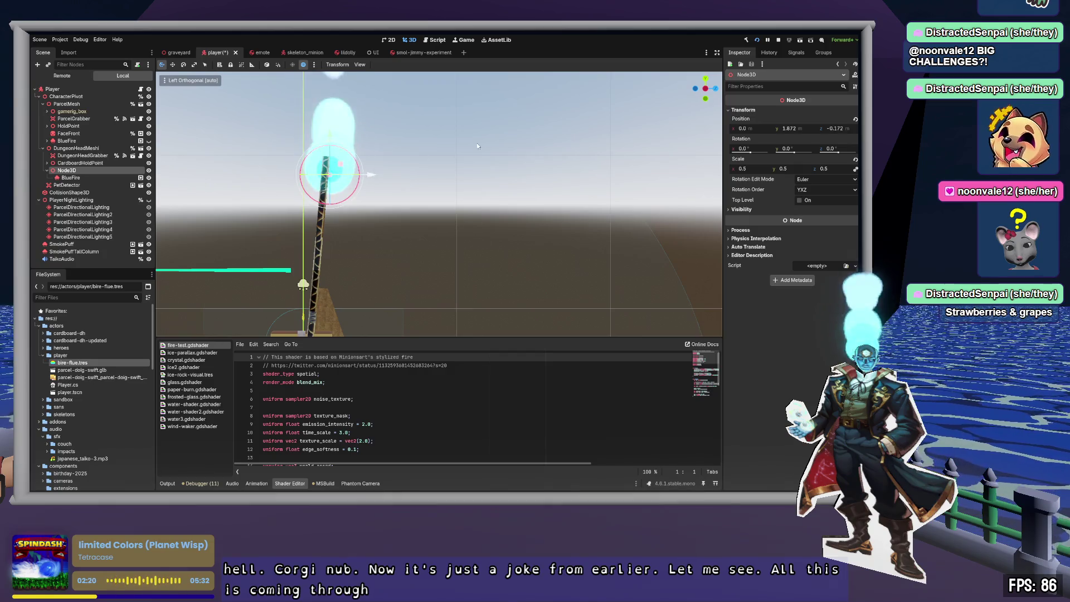
left_click(695, 89)
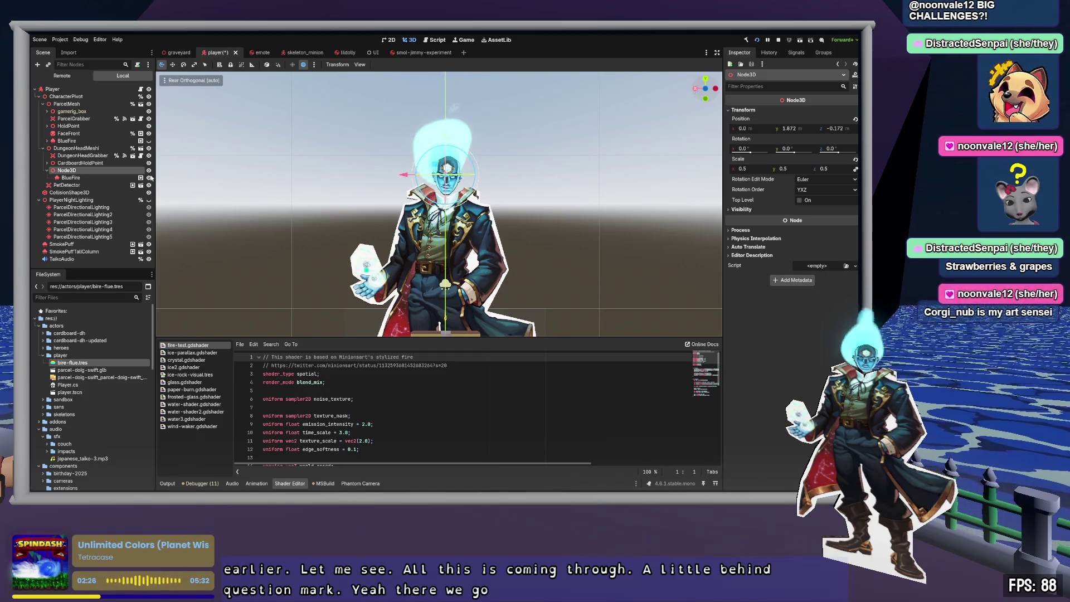
- In BlueFire's Process Material Display settings, set Scale min 2.0 and max 4.0
left_click(87, 178)
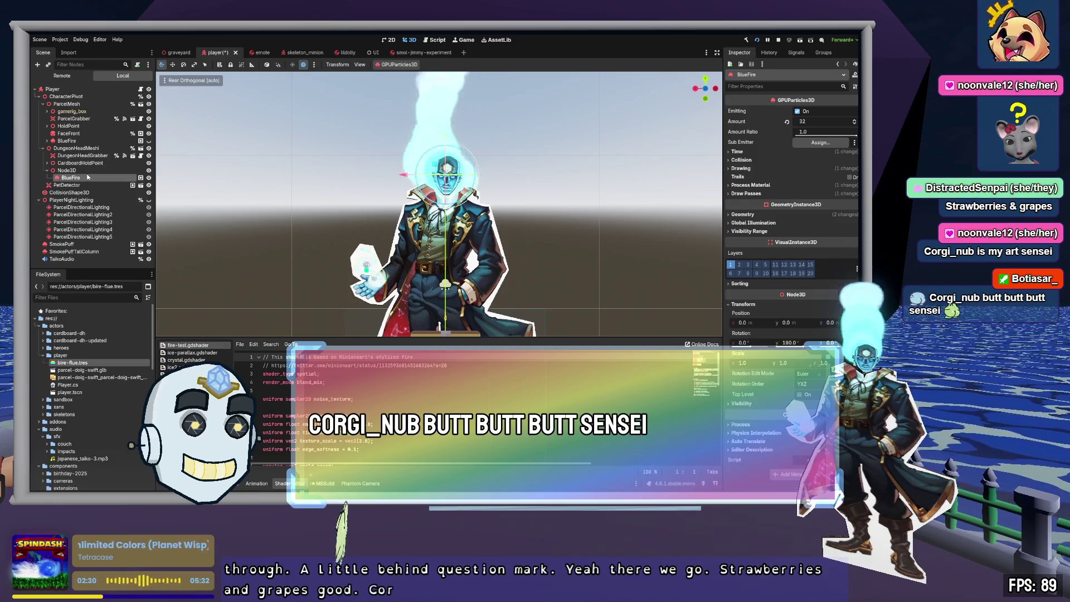
left_click(764, 186)
left_click_drag(767, 280, 817, 283)
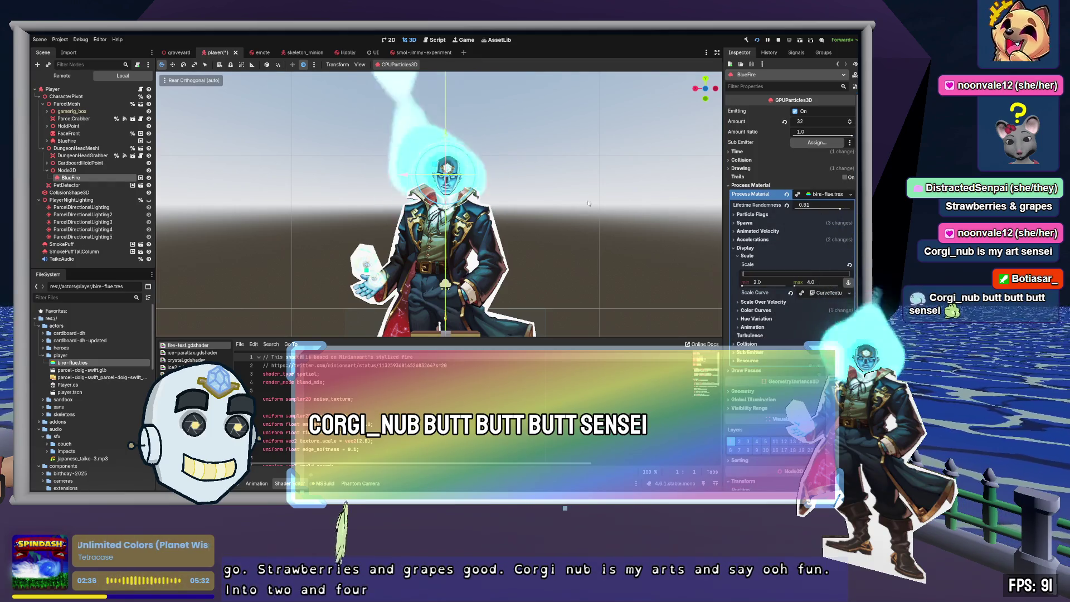
left_click(558, 251)
scroll(440, 223, "down", 5)
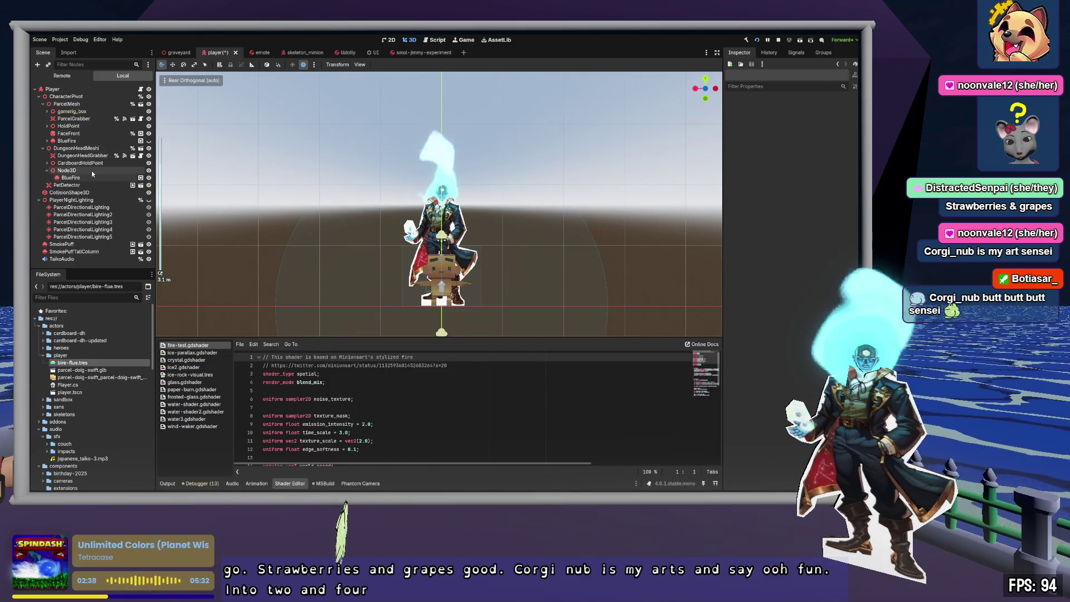
- Set the Node3D holder's scale to 0.1
left_click(67, 170)
left_click(750, 167)
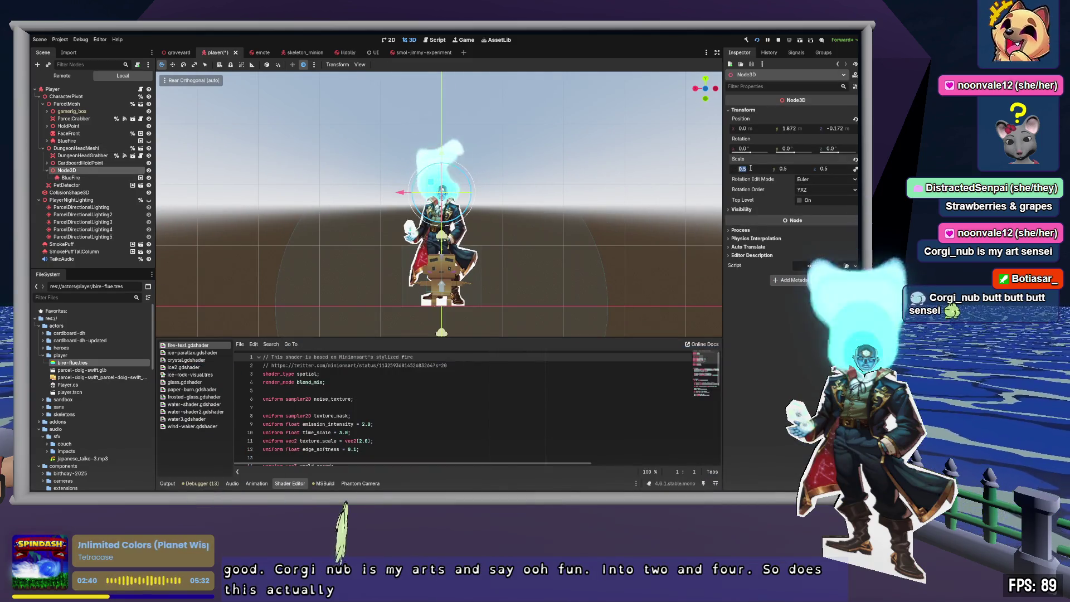
type("0.1")
key("Tab")
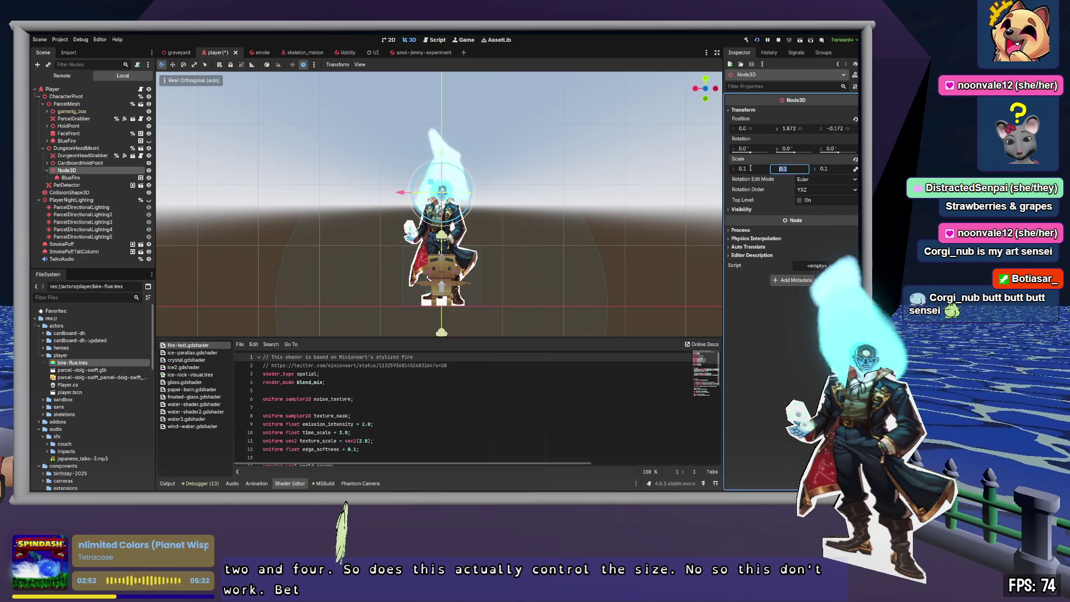
- Move BlueFire out from under Node3D and delete the Node3D wrapper
left_click_drag(69, 178, 69, 168)
left_click(68, 177)
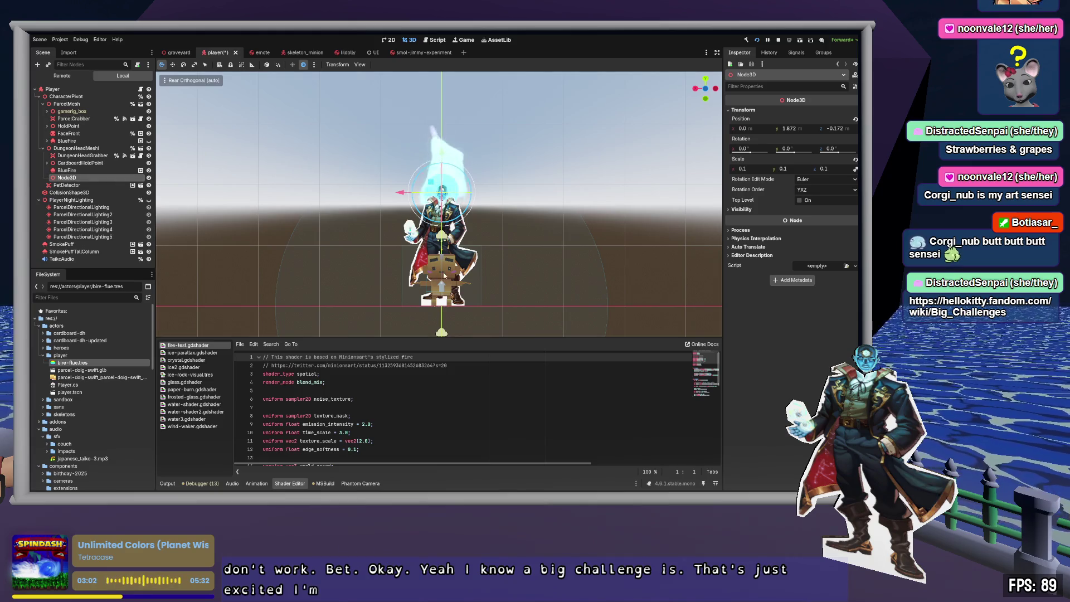
key("Delete")
left_click(92, 169)
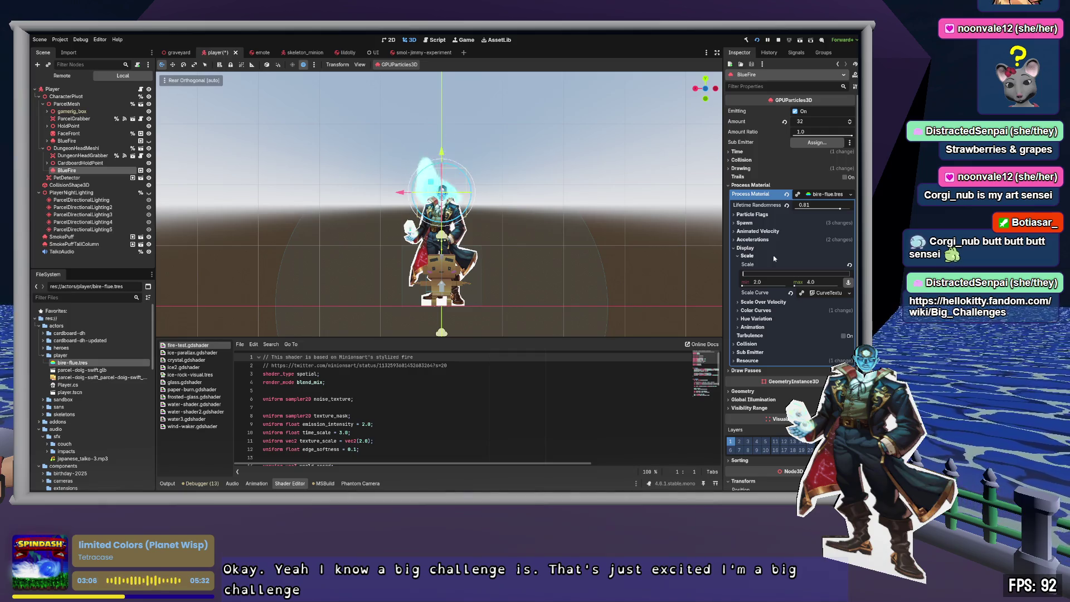
left_click(829, 293)
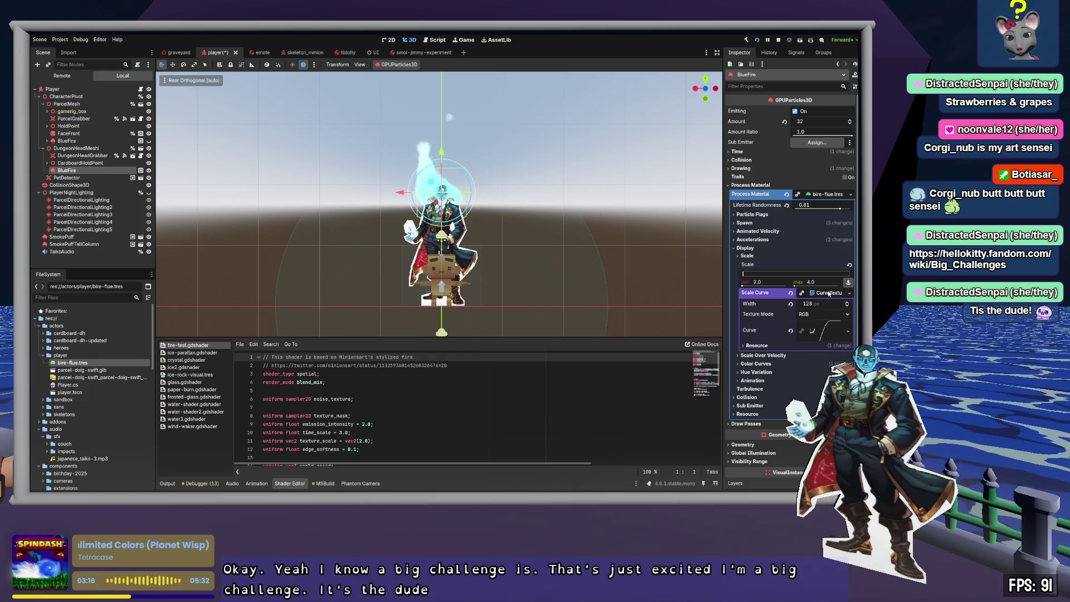
left_click(830, 293)
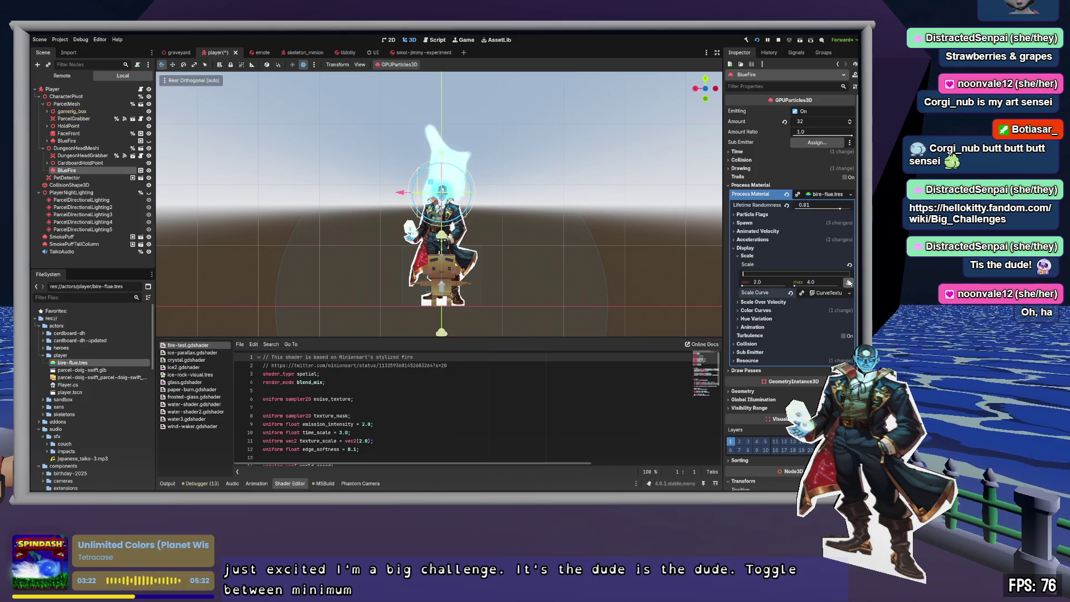
left_click(849, 283)
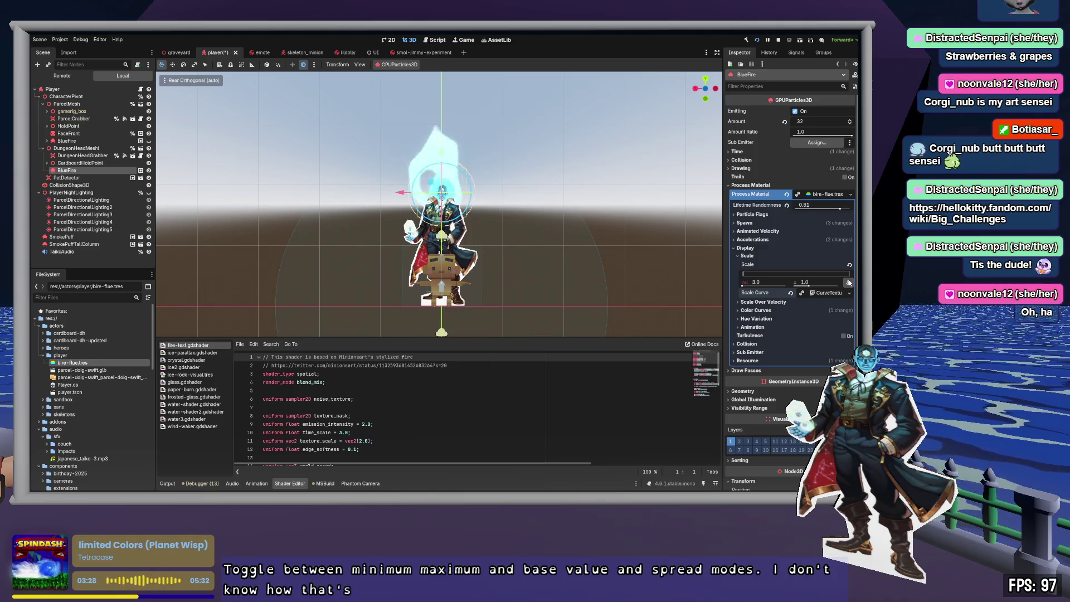
left_click(848, 283)
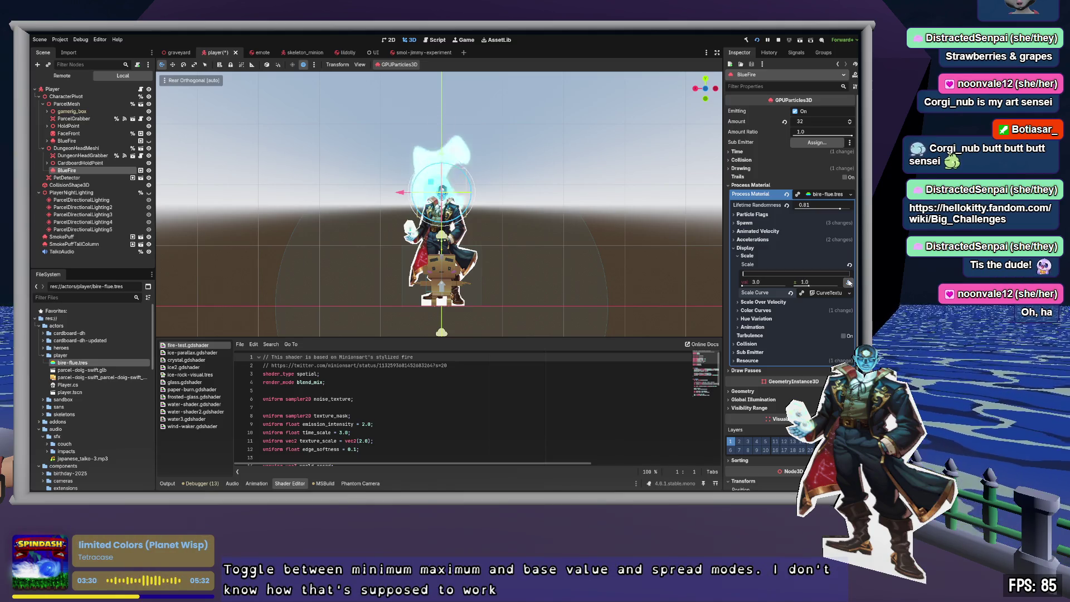
left_click(849, 283)
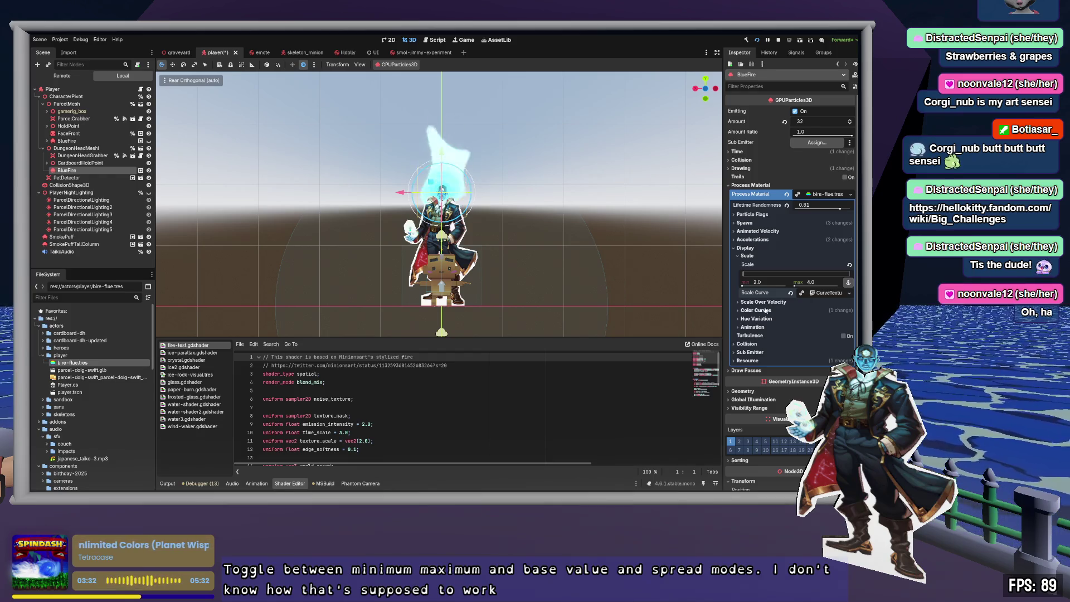
left_click(762, 311)
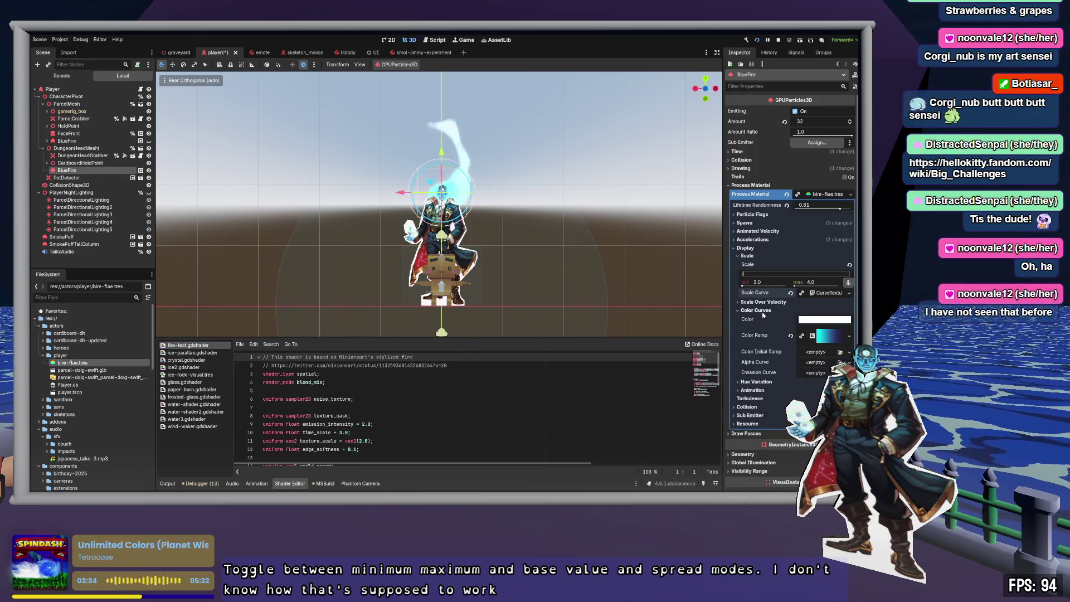
left_click(763, 311)
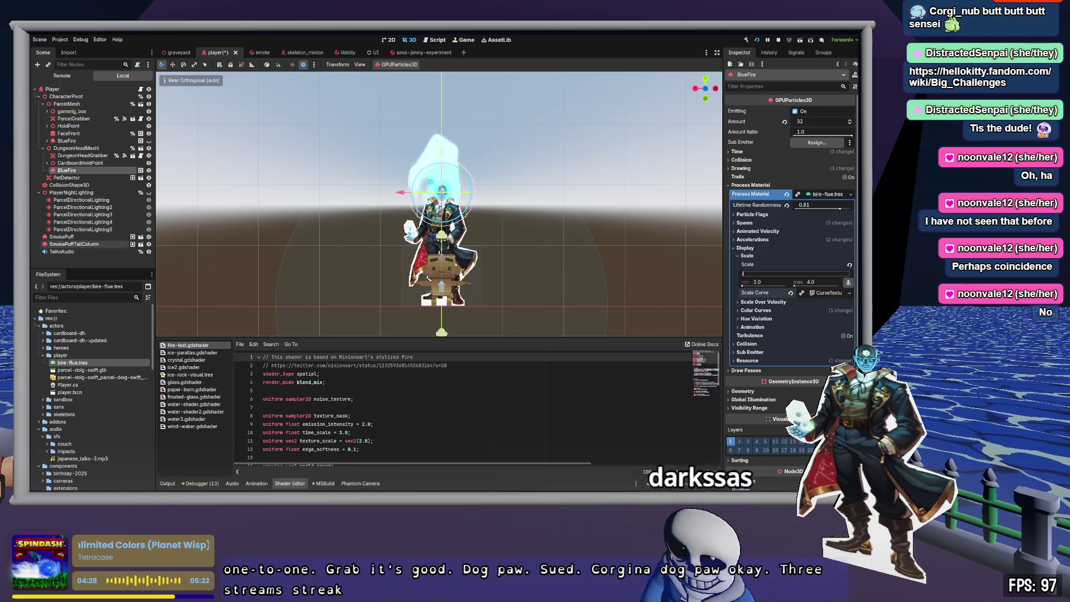
- Save BlueFire's process material as bire-flue-dh.tres with Scale min 1.0 and max 2.0
left_click(89, 173)
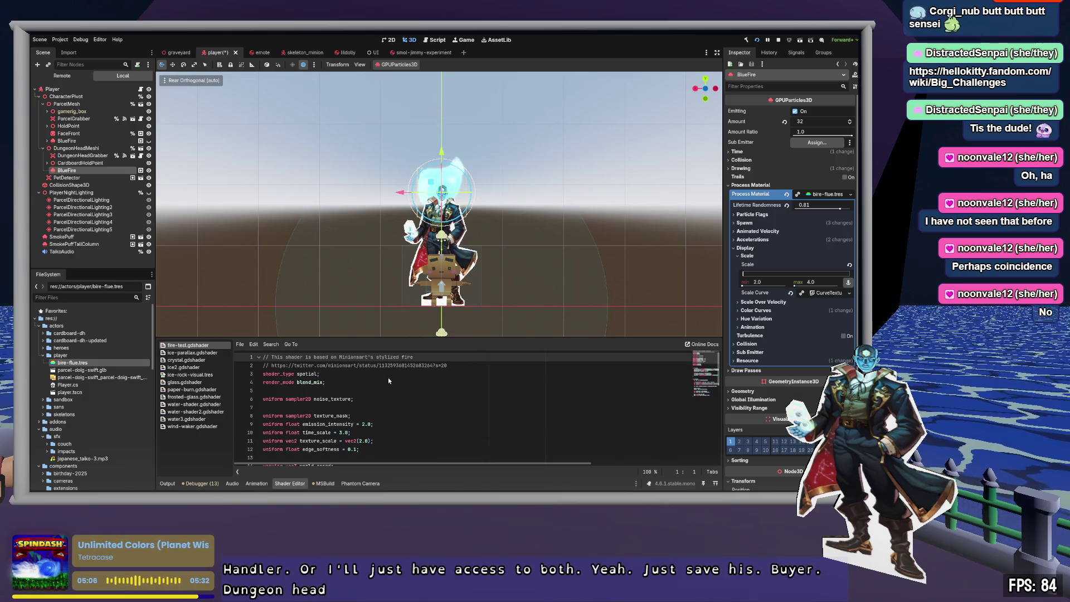
key("Return")
left_click_drag(778, 284, 763, 284)
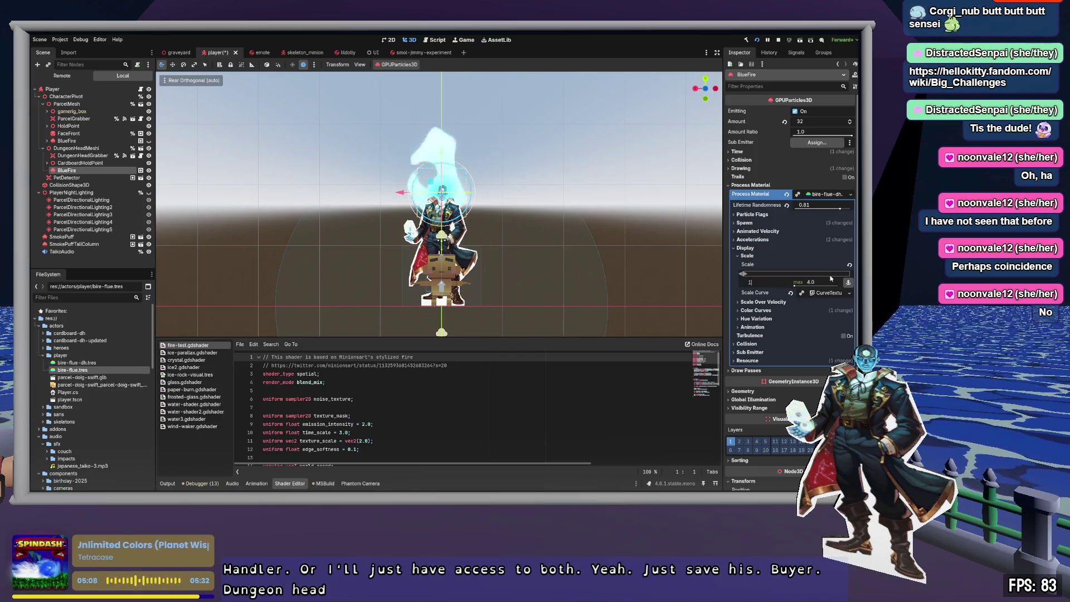
left_click_drag(830, 281, 830, 280)
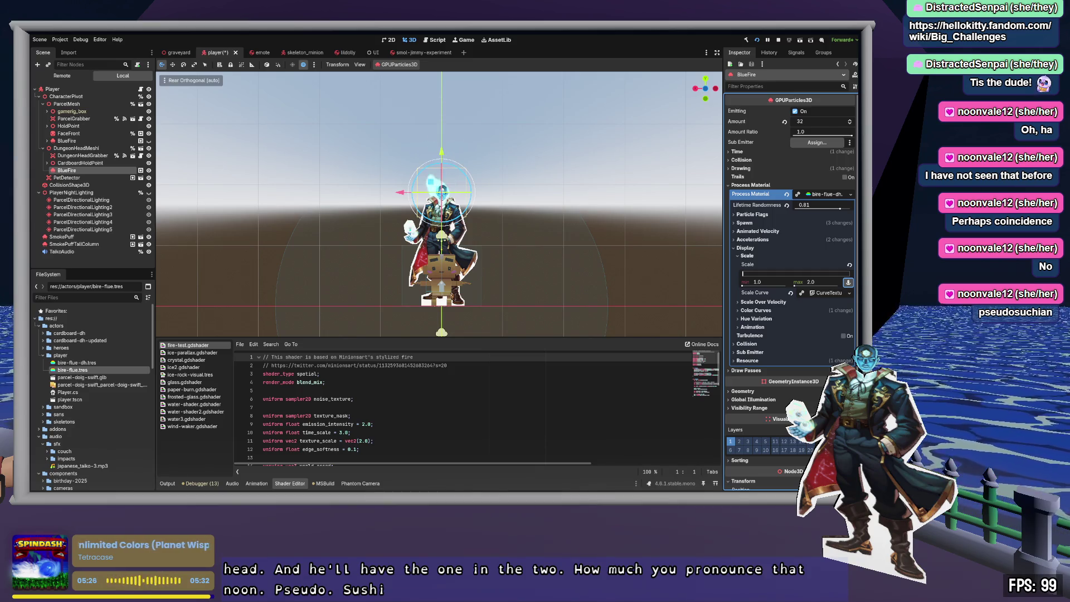
- Select the DungeonHead's BlueFire node, save the player scene, and switch to Zed
left_click(104, 267)
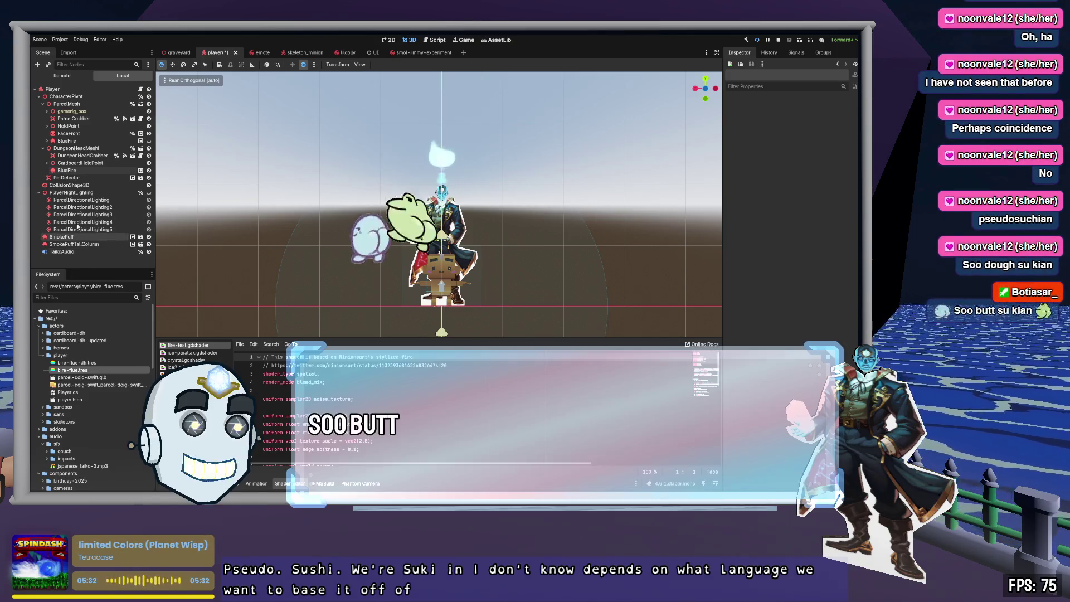
left_click(82, 141)
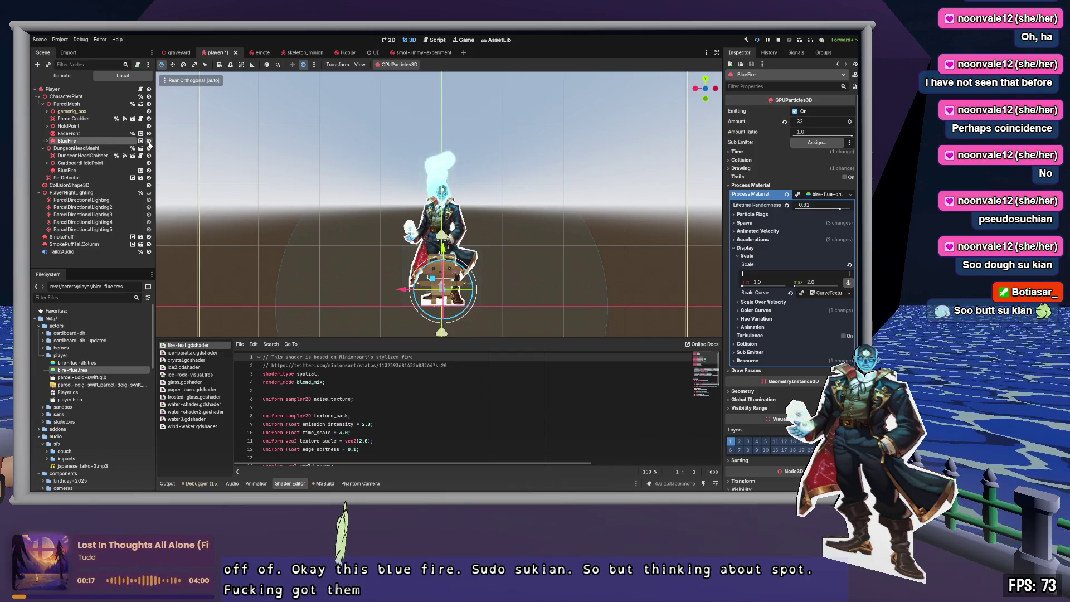
left_click(79, 171)
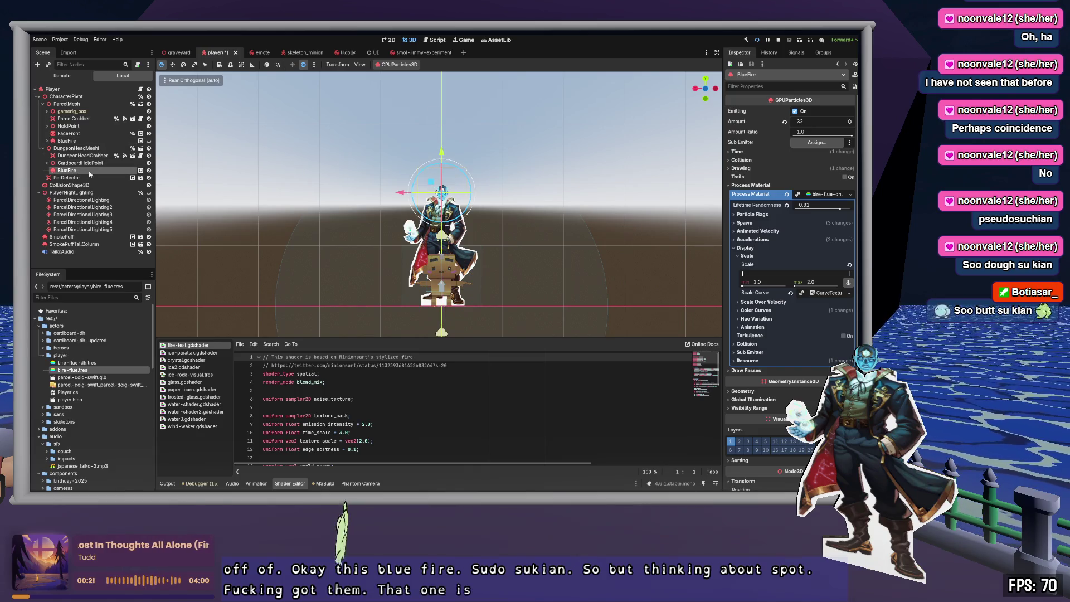
key("ctrl+s")
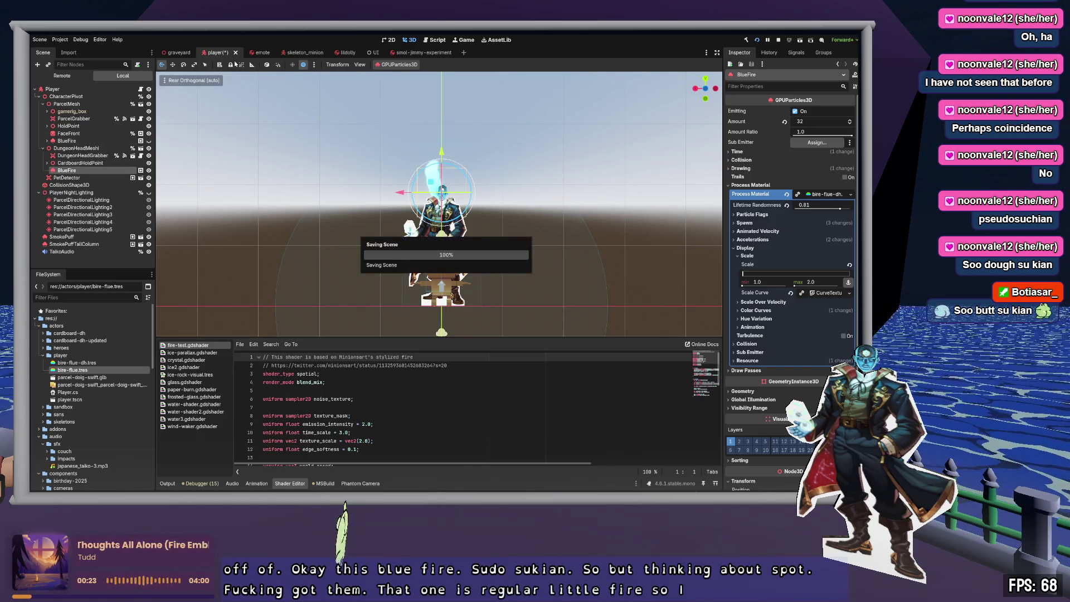
key("alt+Tab")
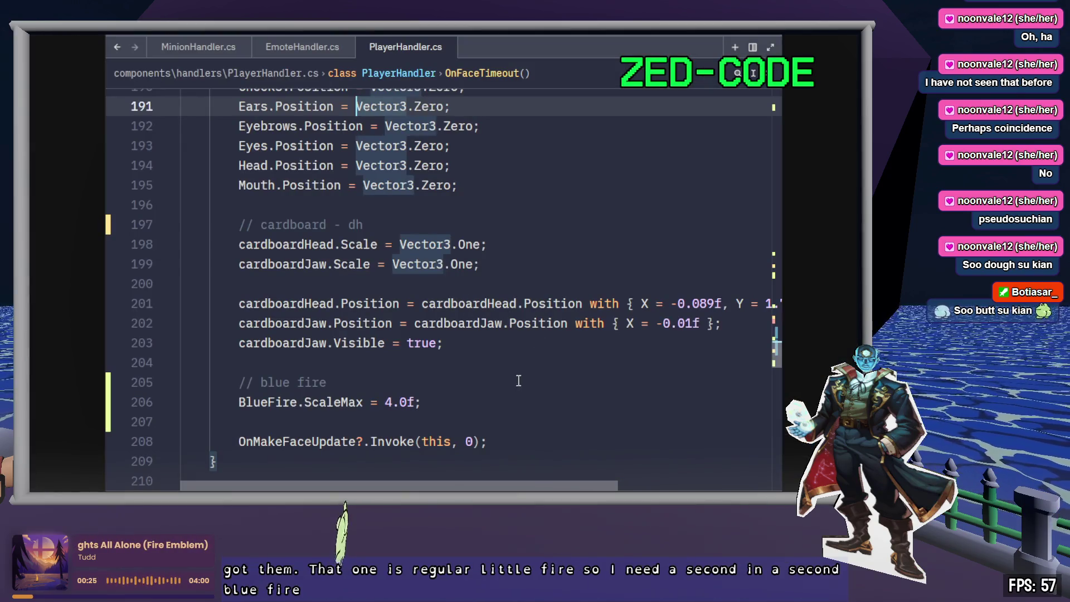
- Duplicate the exported BlueFire declaration as a BlueFireDh material field and save
left_click(515, 397)
scroll(514, 362, "up", 15)
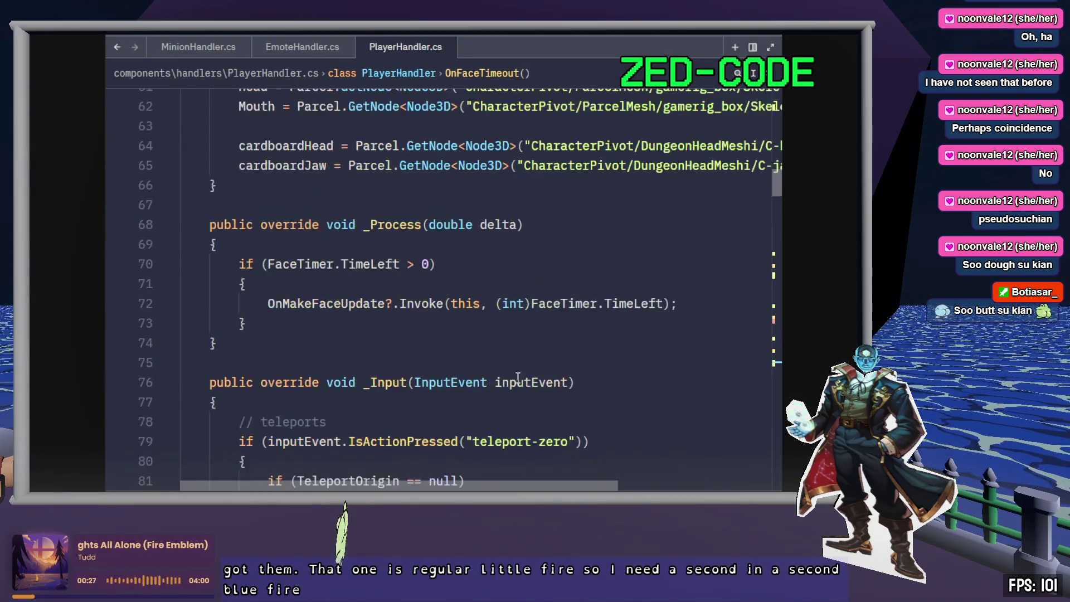
scroll(505, 345, "up", 9)
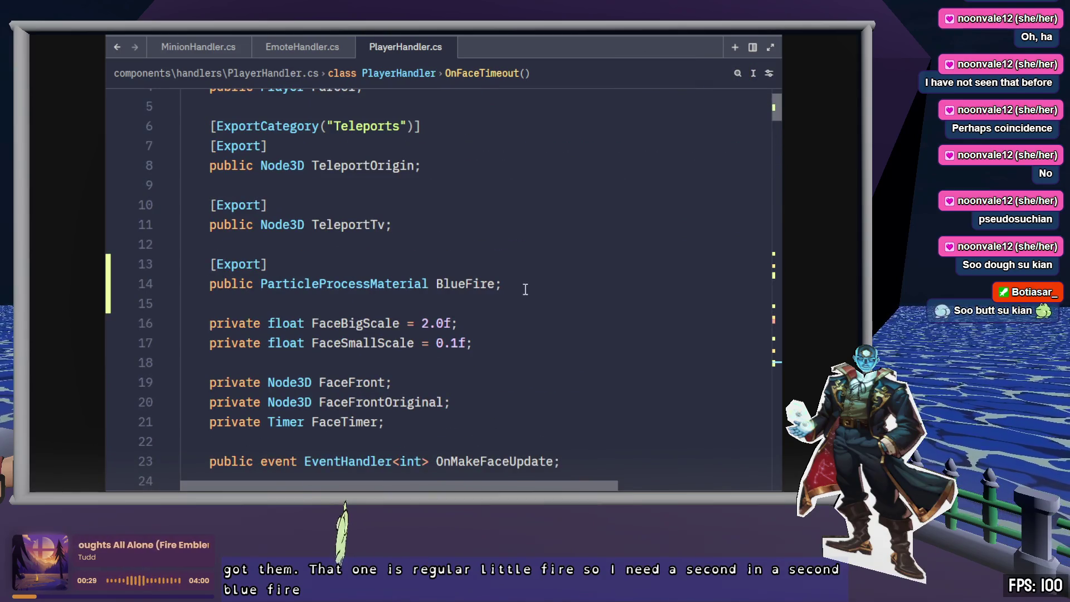
left_click(525, 288)
key("alt+shift+Down")
key("Up")
key("Up")
key("Up")
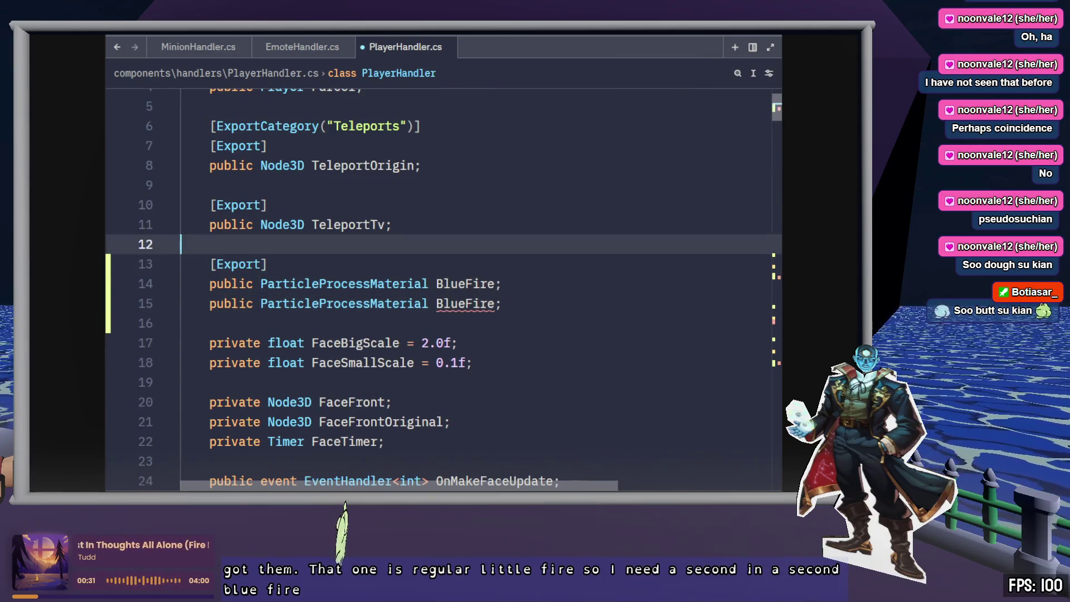
key("Down")
key("alt+shift+Down")
key("alt+Down")
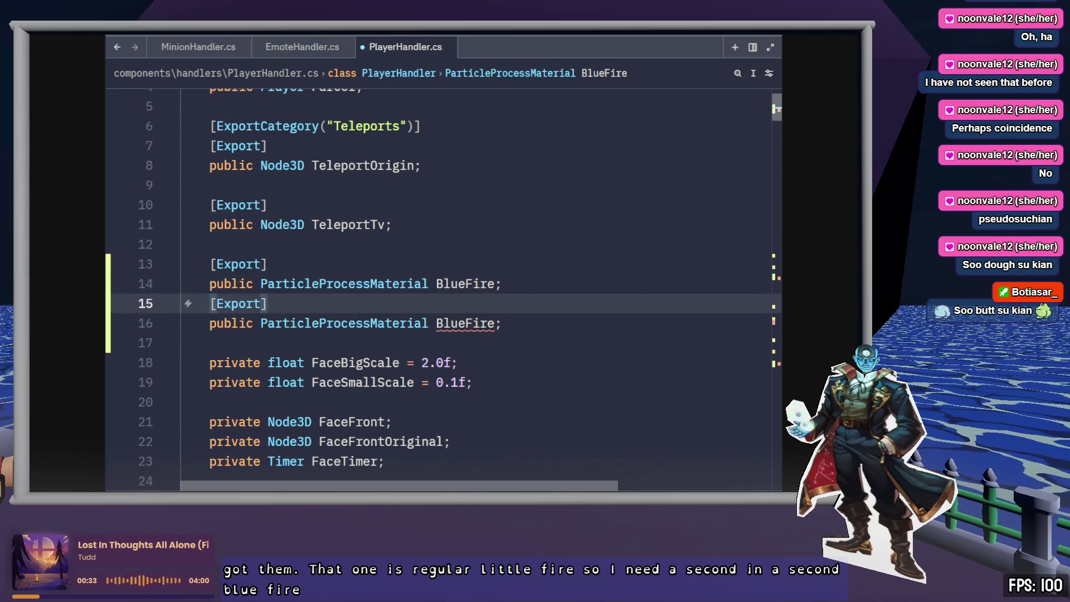
left_click(503, 323)
key("ctrl+s")
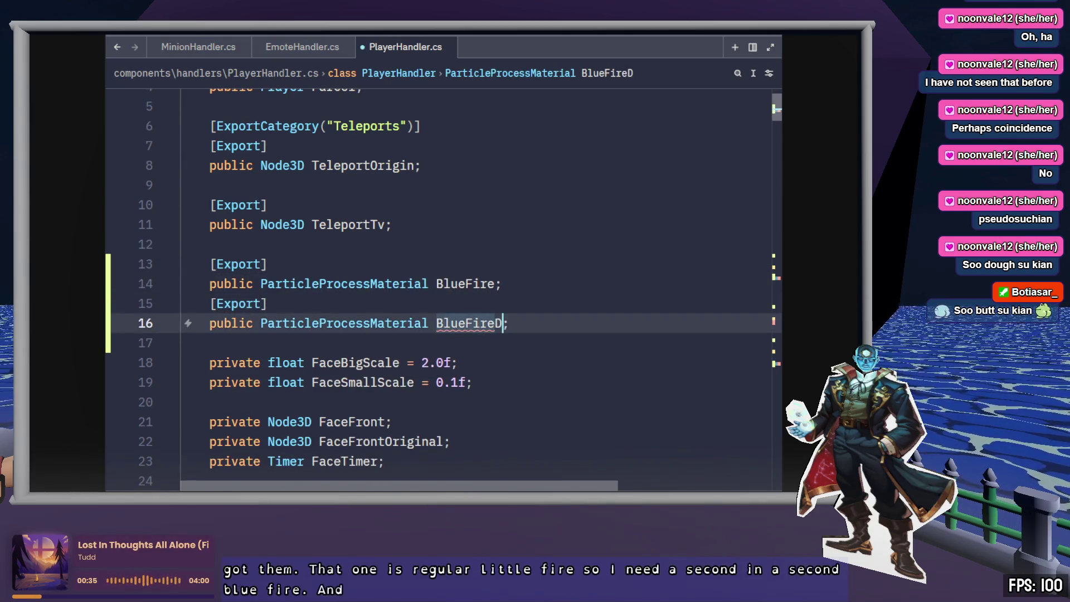
type("Dh")
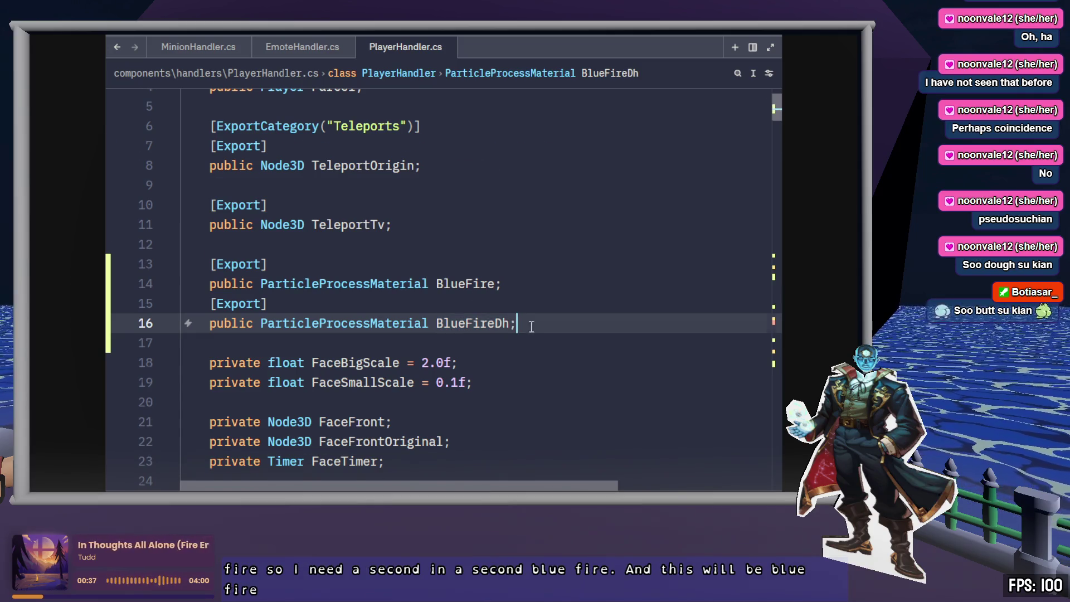
scroll(531, 327, "down", 20)
- Duplicate the BlueFire.ScaleMax line in MakeFaceBig and rename the copy to BlueFireDh
key("ctrl+f")
type("blue")
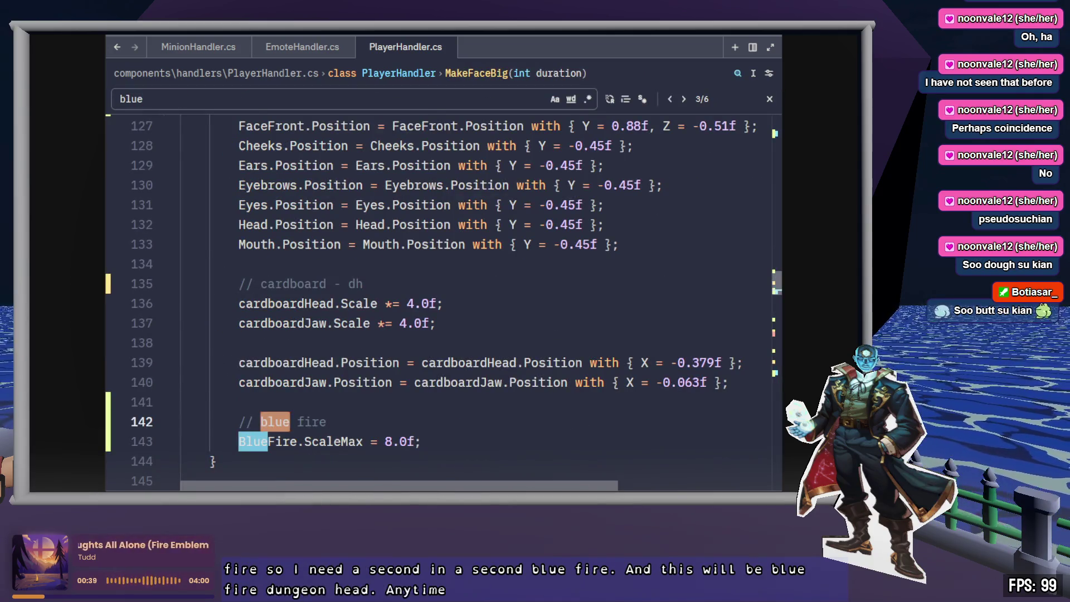
key("Return")
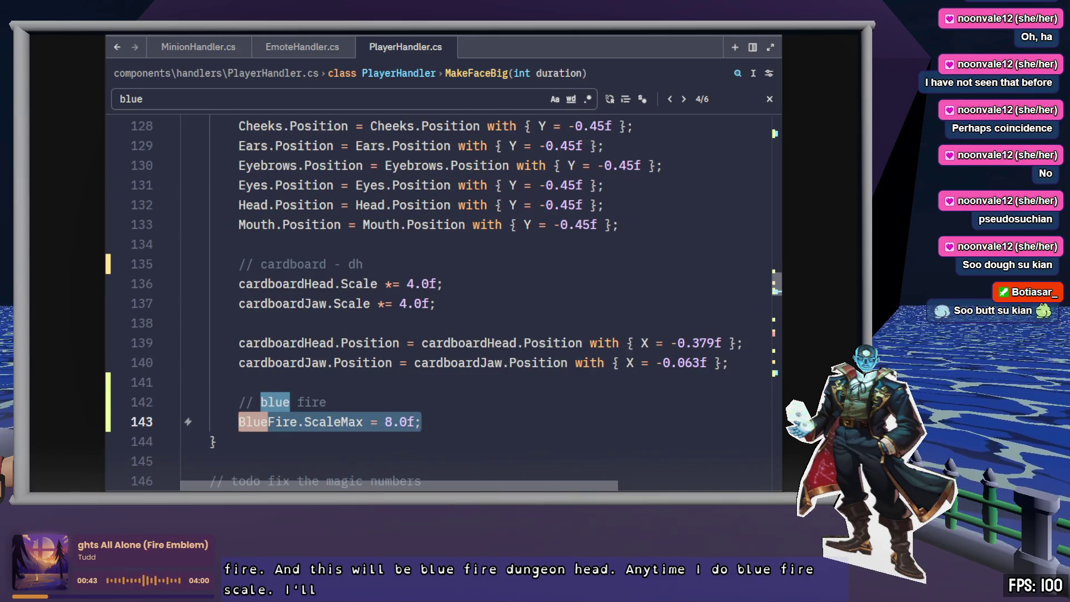
key("ctrl+d")
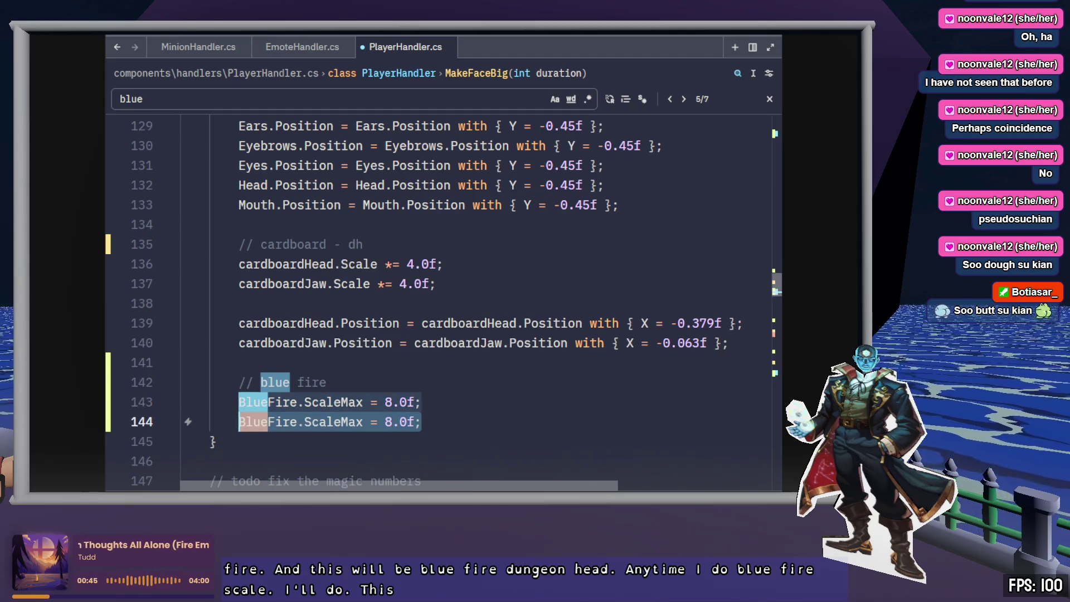
key("Escape")
key("ctrl+s")
key("shift+F3")
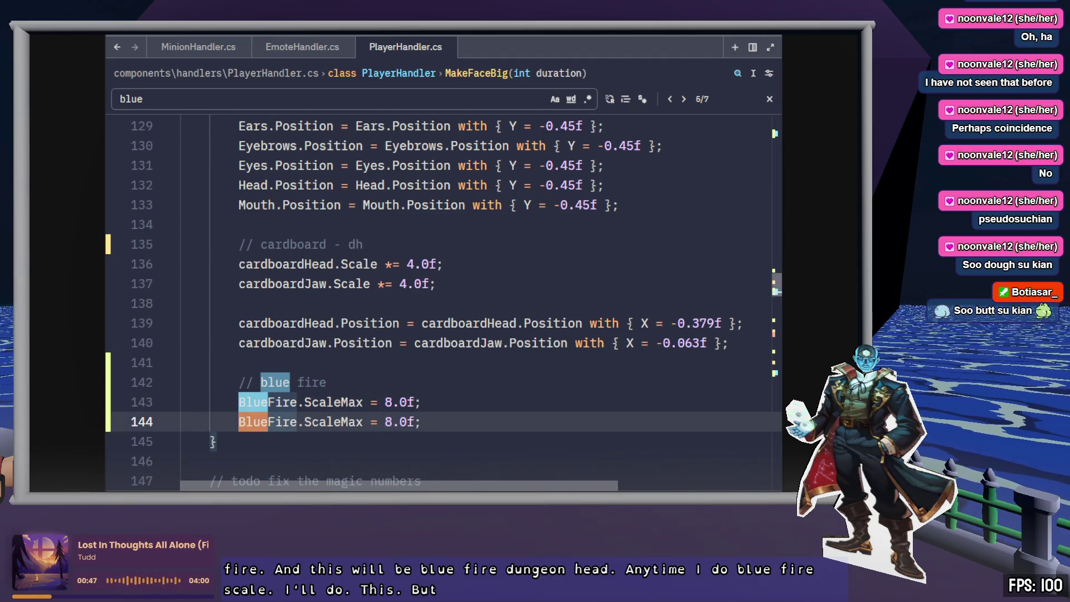
type("Dh")
key("End")
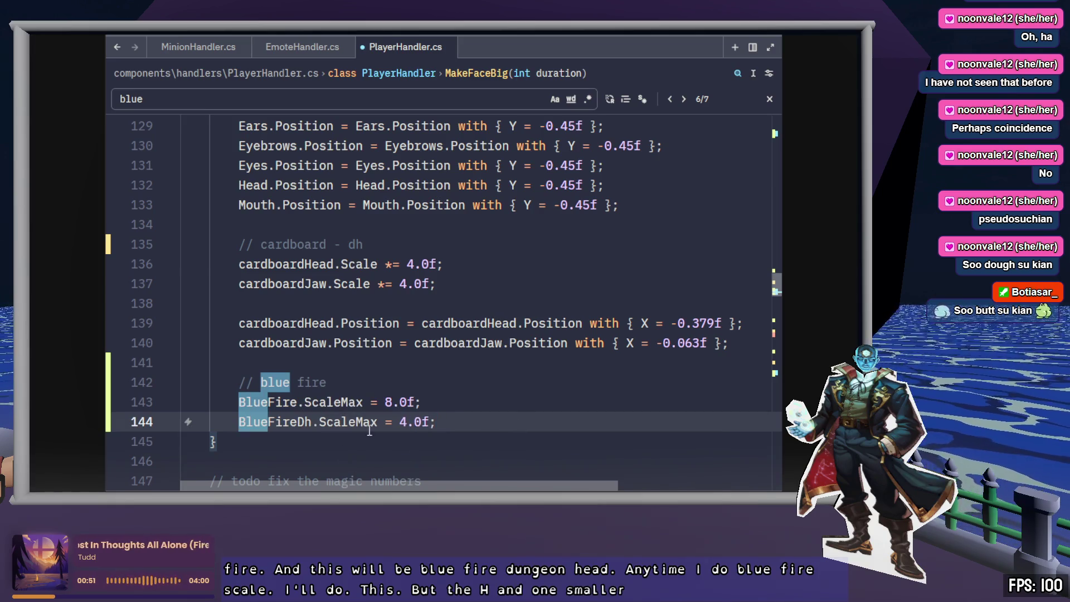
- Save the PlayerHandler.cs changes and scroll down to OnFaceTimeout
left_click(456, 411)
key("ctrl+s")
scroll(502, 406, "down", 1)
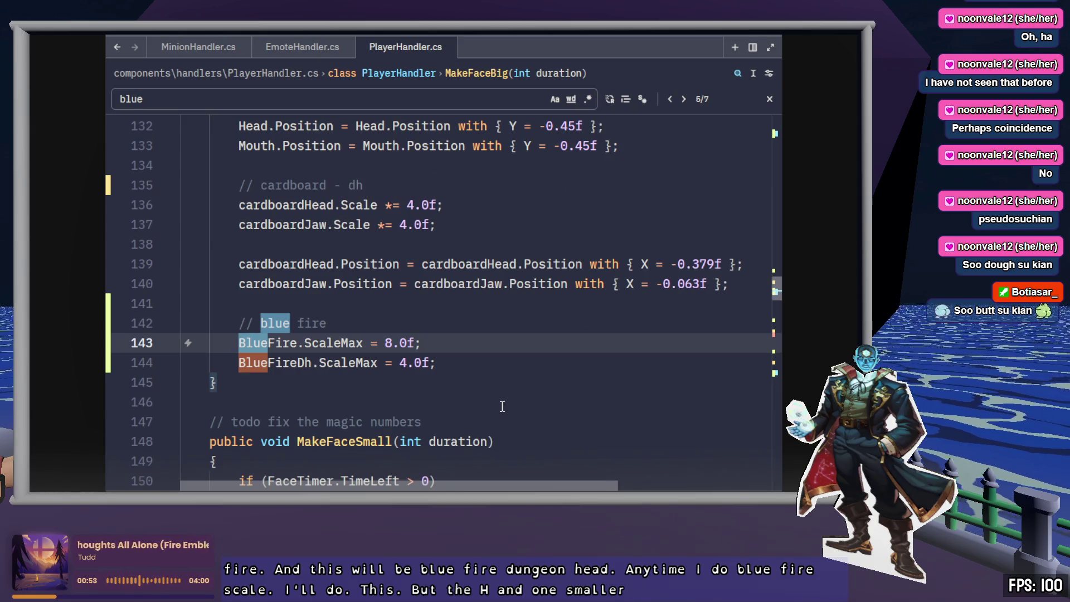
scroll(502, 406, "down", 15)
scroll(503, 388, "up", 1)
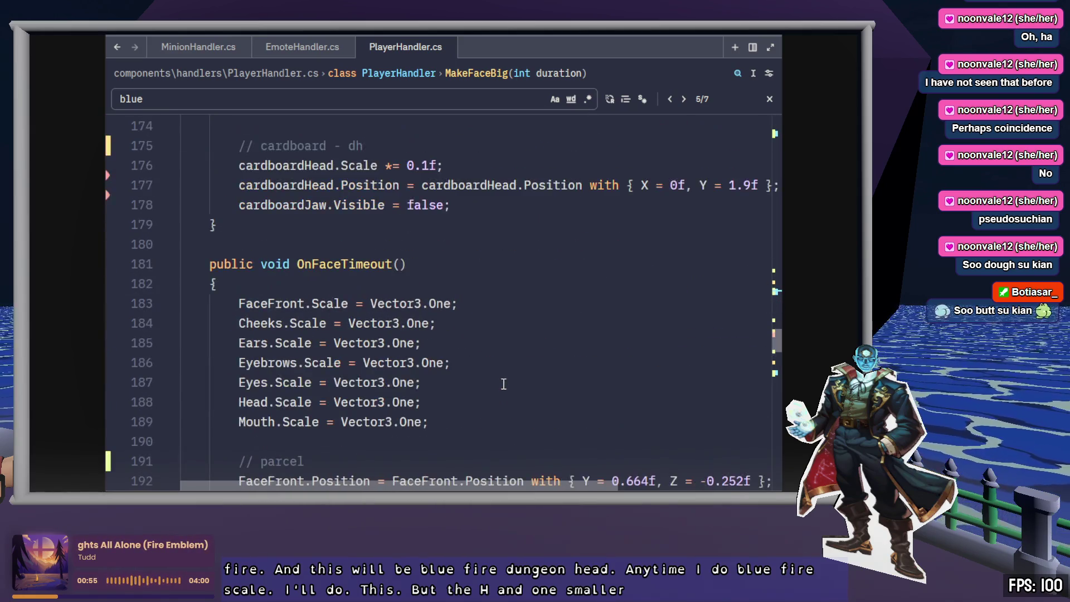
scroll(504, 383, "down", 8)
- Duplicate the BlueFire reset on line 209 as a BlueFireDh.ScaleMax = 2.0f reset
left_click(513, 344)
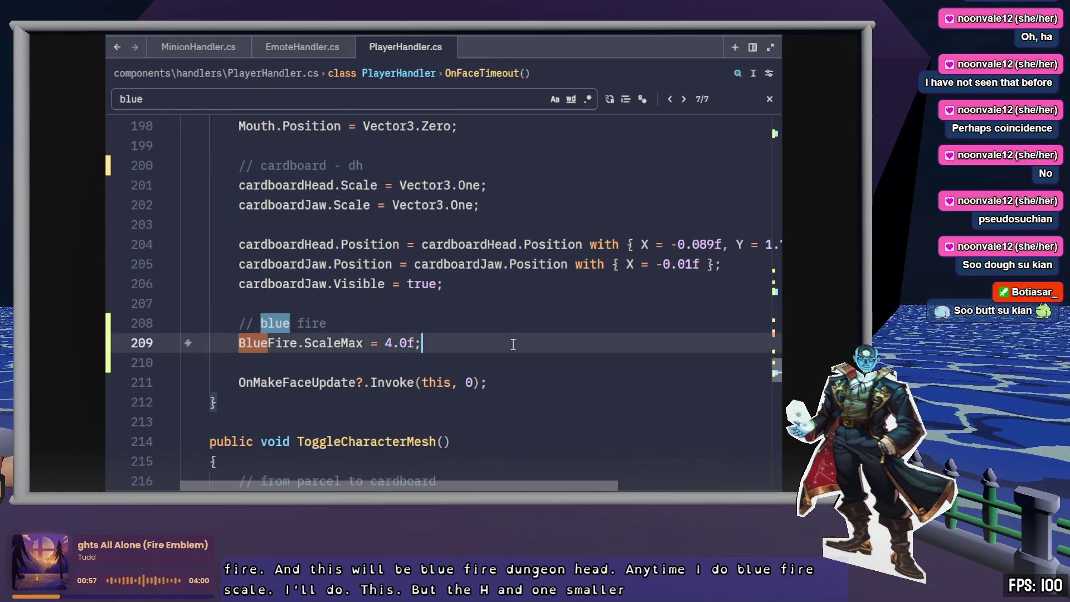
key("shift+alt+Down")
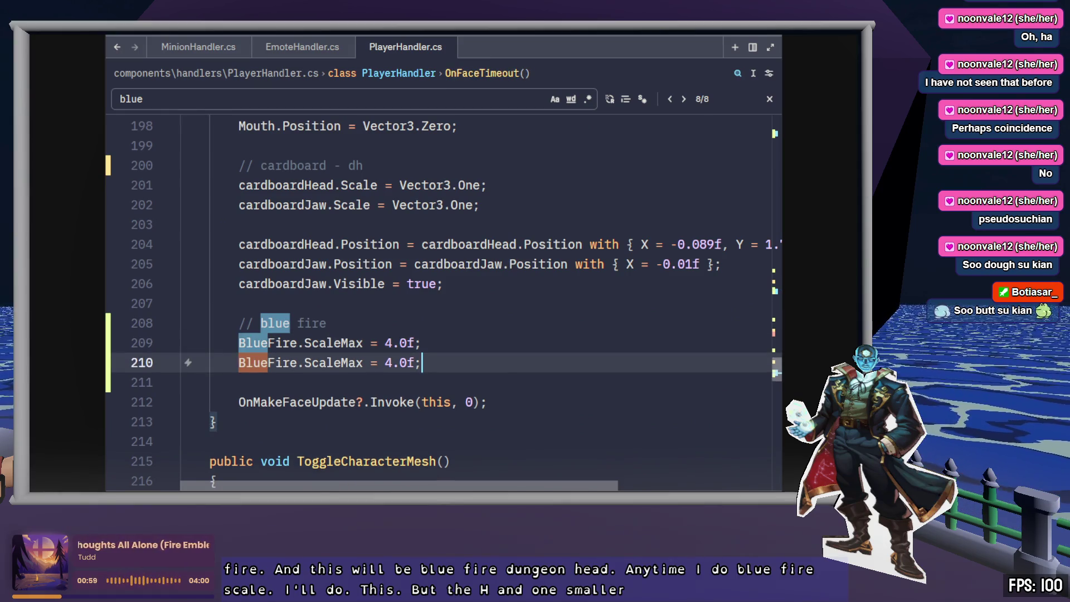
key("alt+Left")
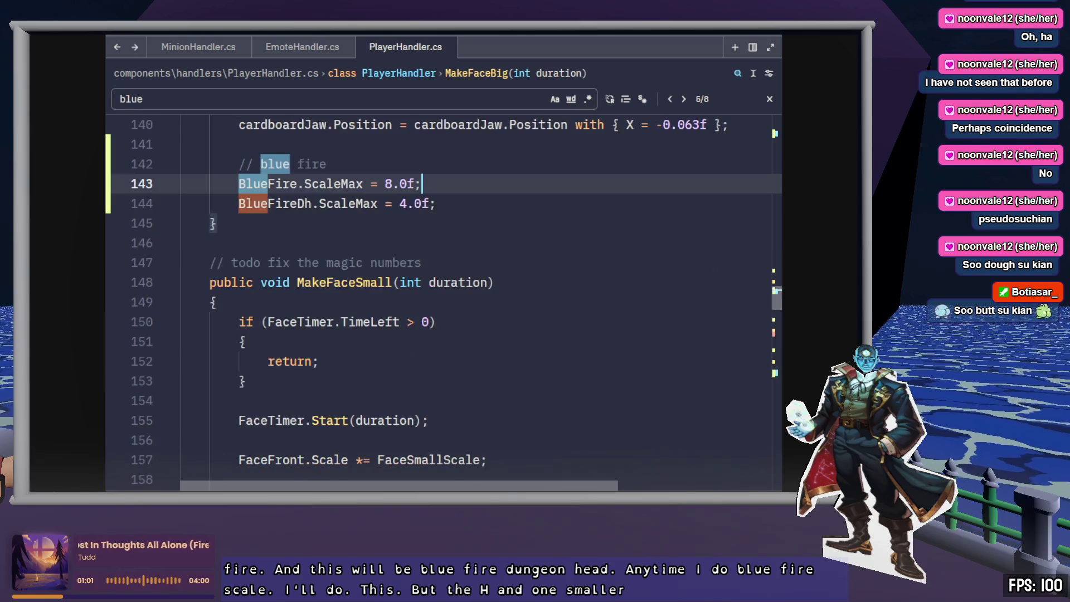
key("alt+Right")
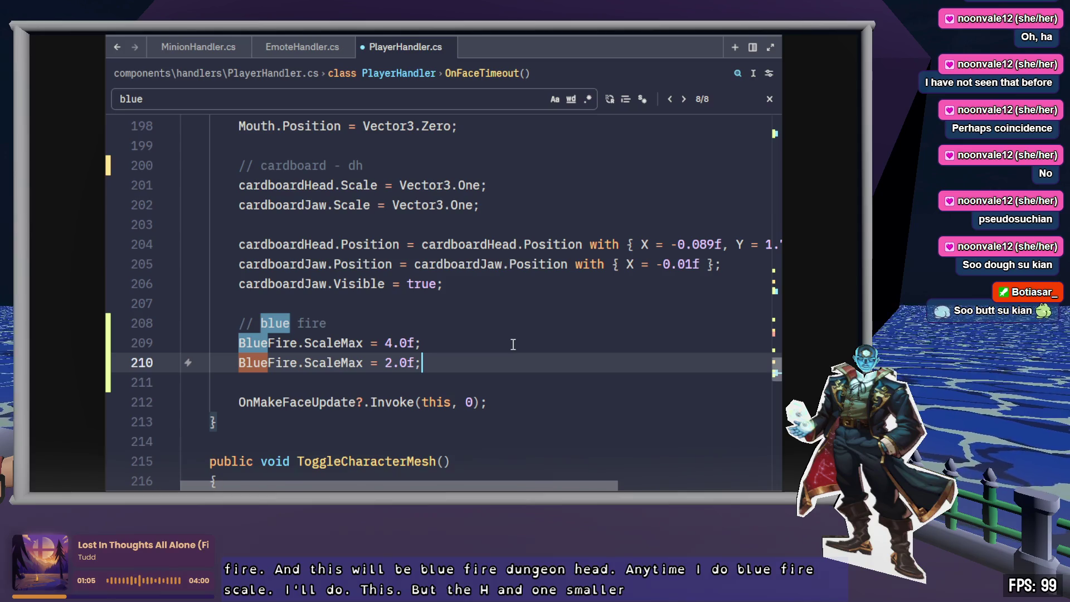
type("Dh")
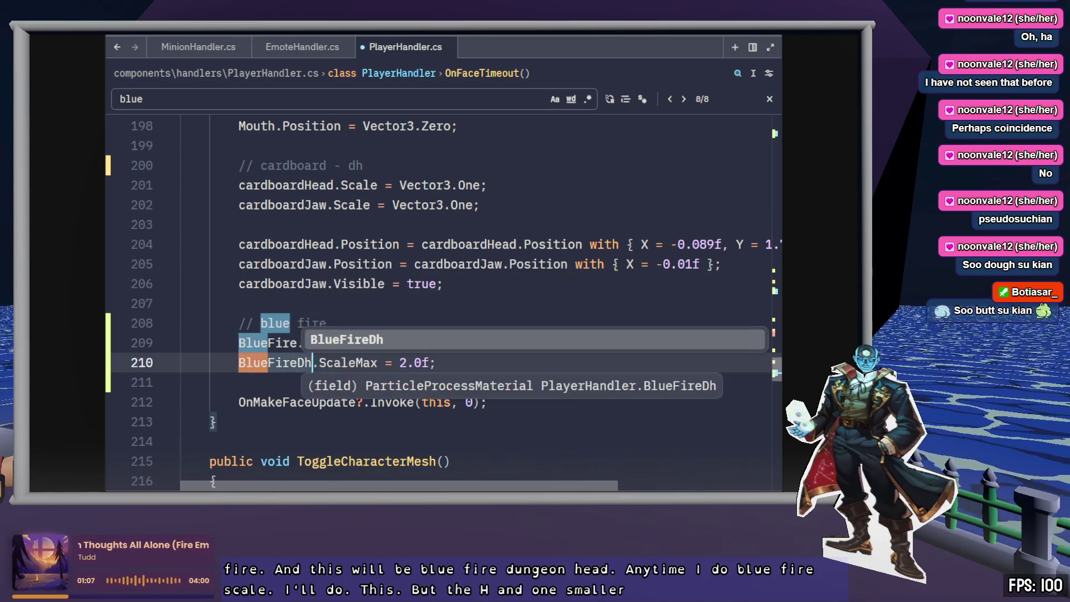
key("End")
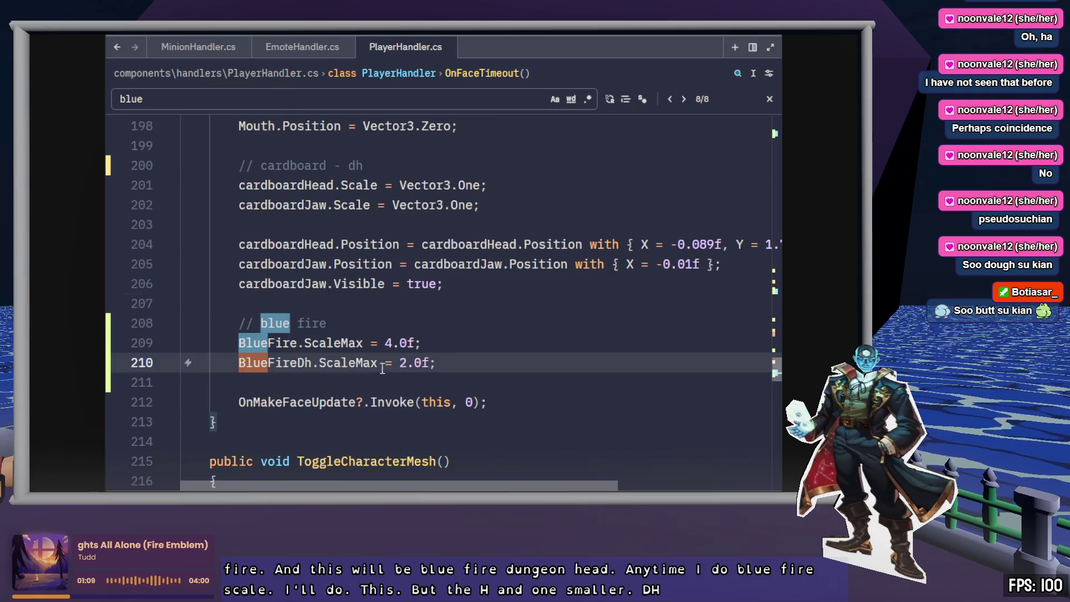
- Check the BlueFireDh field declaration, close the 'blue' search and return to Godot
scroll(480, 358, "down", 20)
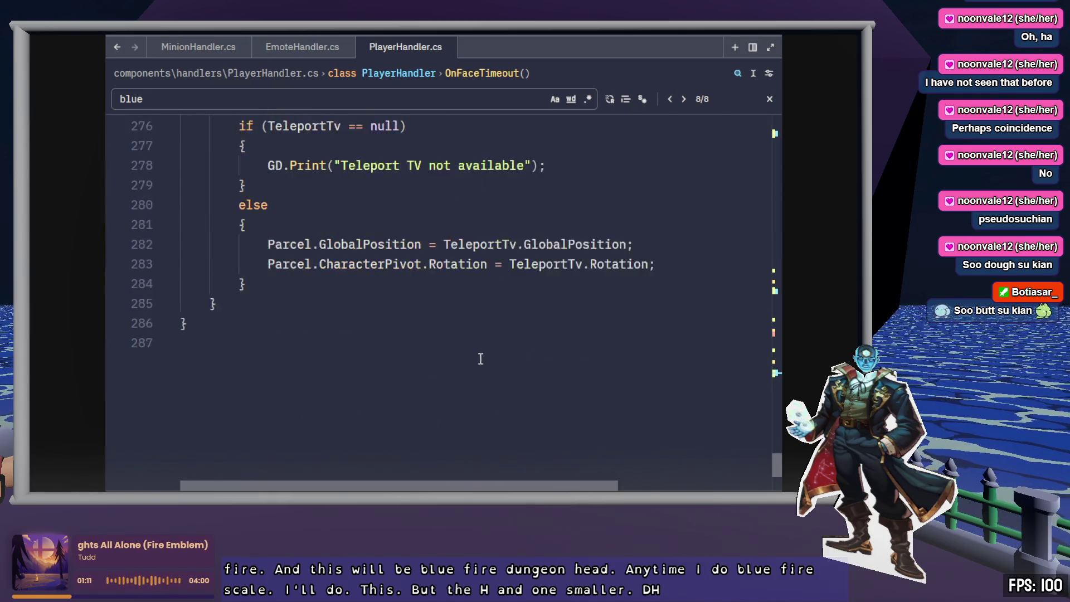
scroll(481, 359, "up", 20)
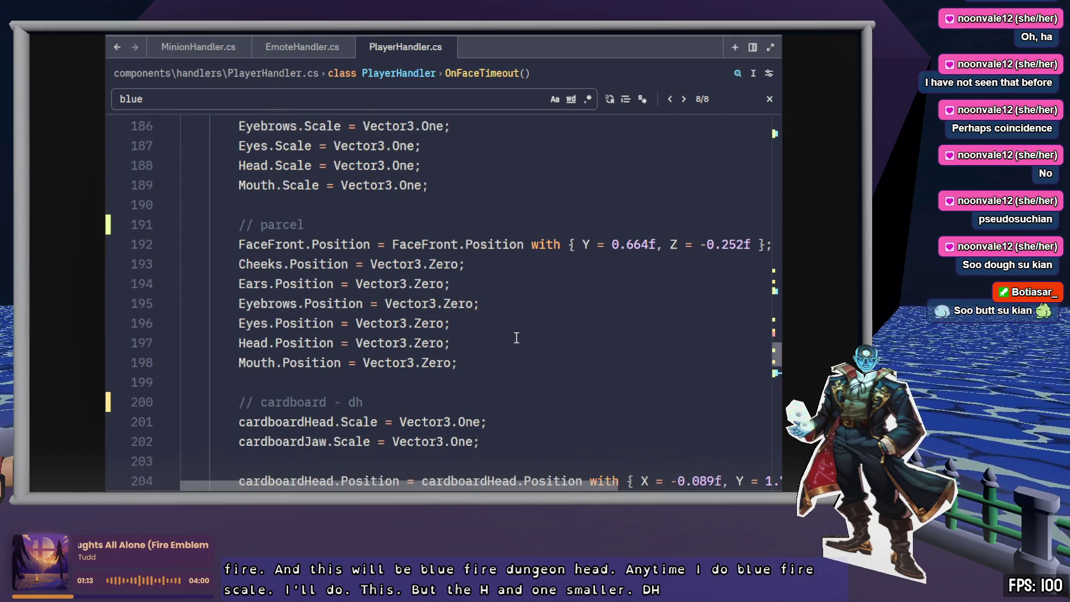
key("shift+Return")
key("shift+Return")
key("shift+Return")
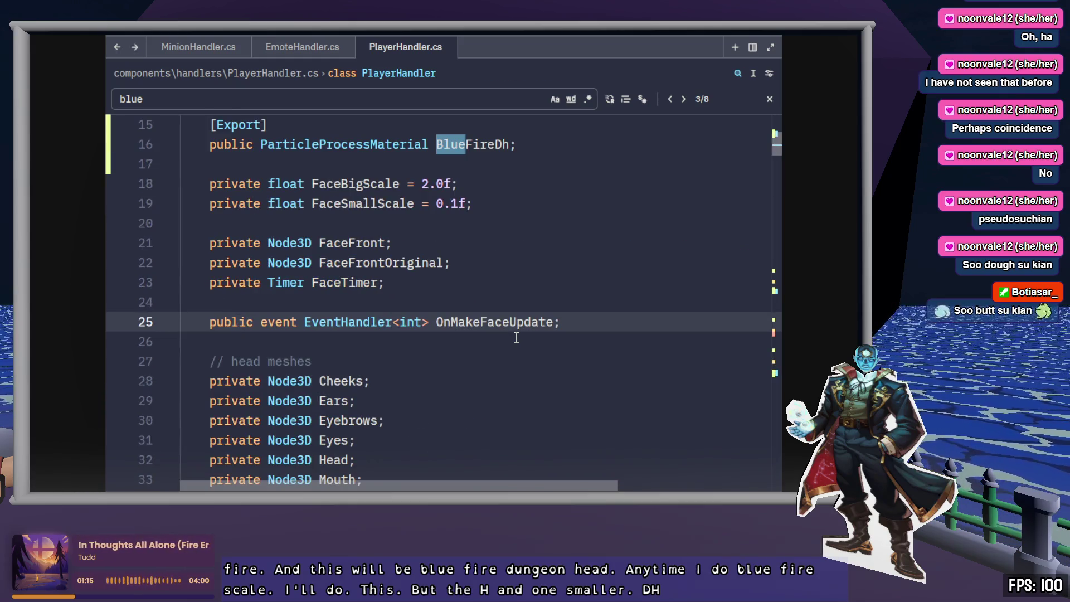
key("Return")
key("Return")
key("Return")
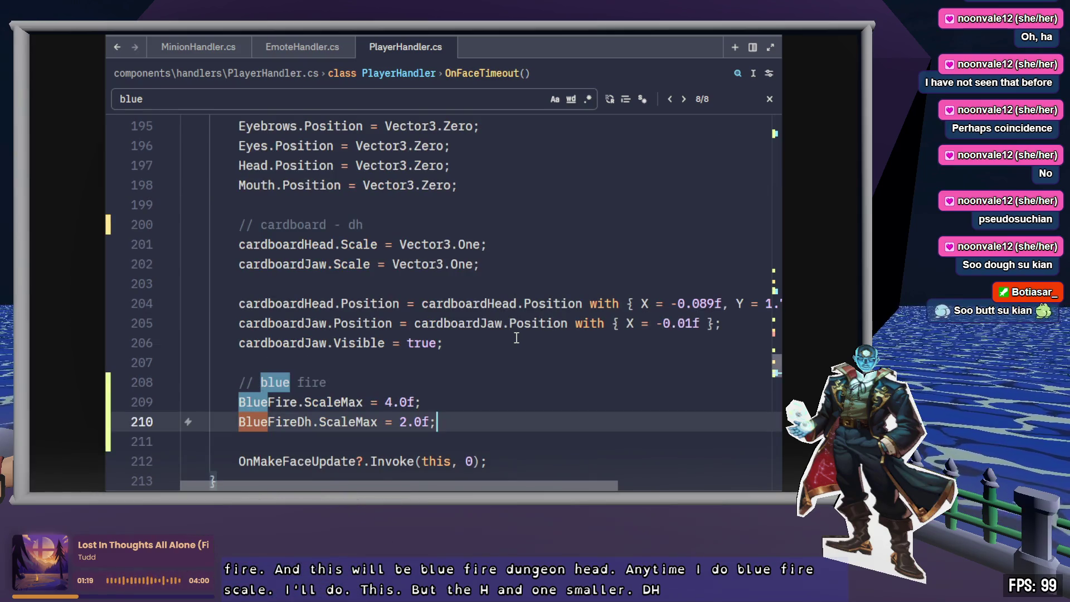
key("Escape")
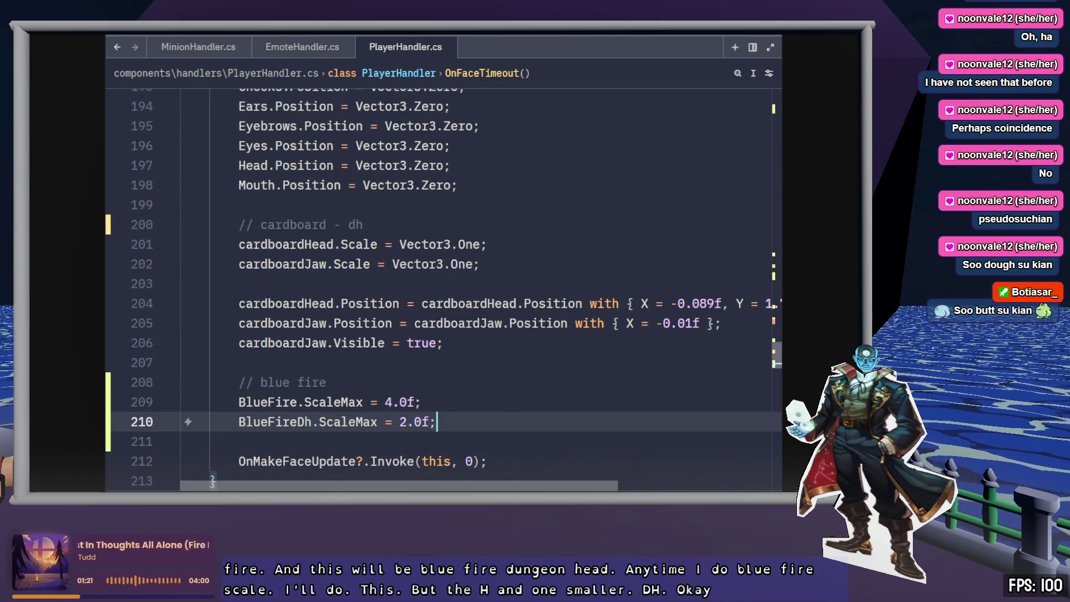
key("alt+Tab")
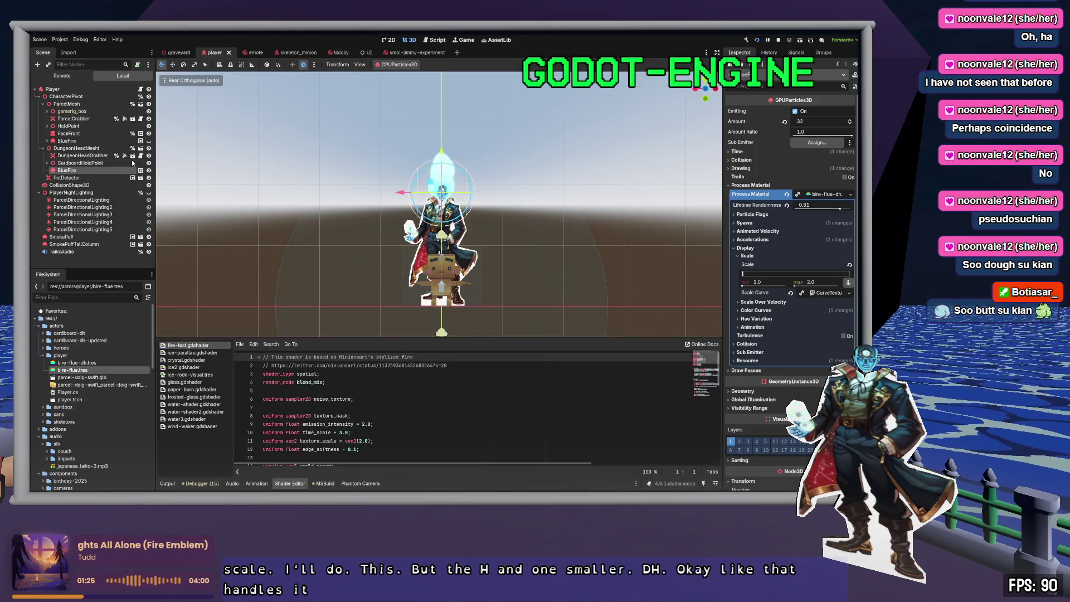
- Hide the BlueFire particles in the Scene dock, toggling DungeonHeadMesh off and back on
left_click(148, 170)
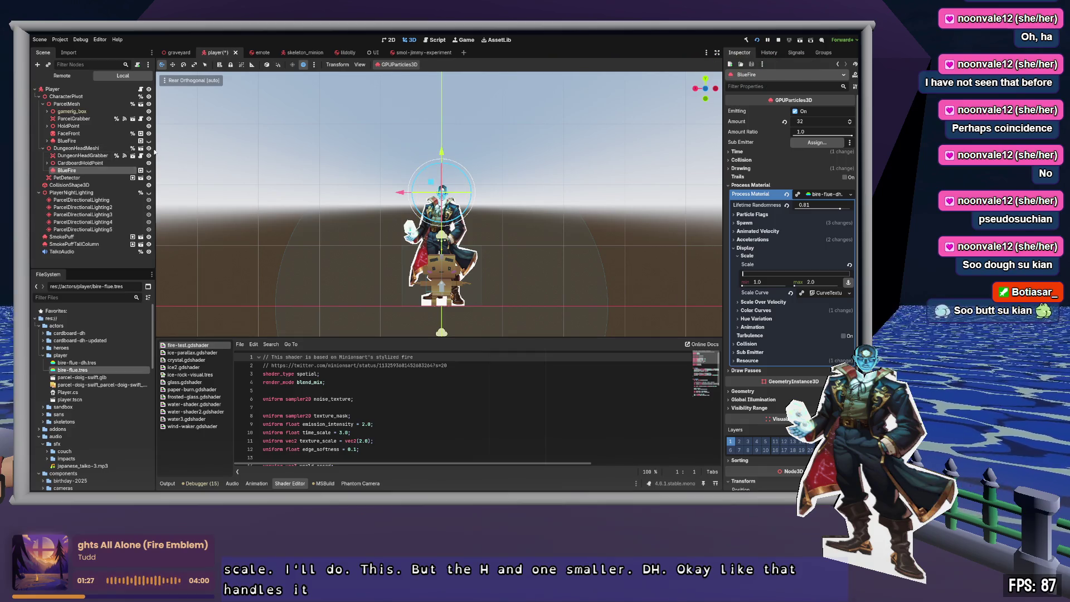
left_click(149, 149)
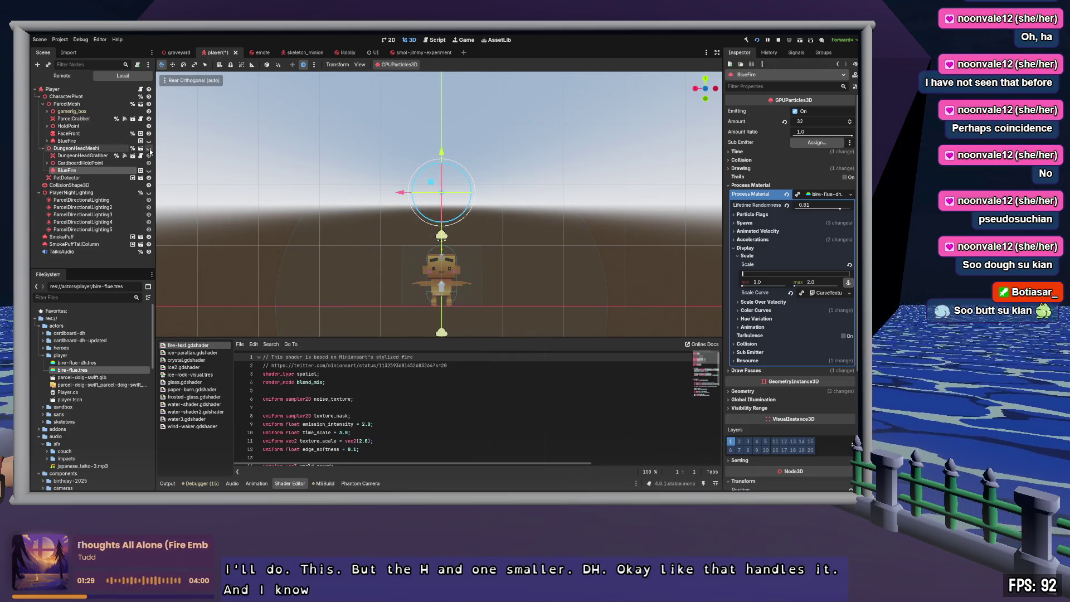
left_click(149, 149)
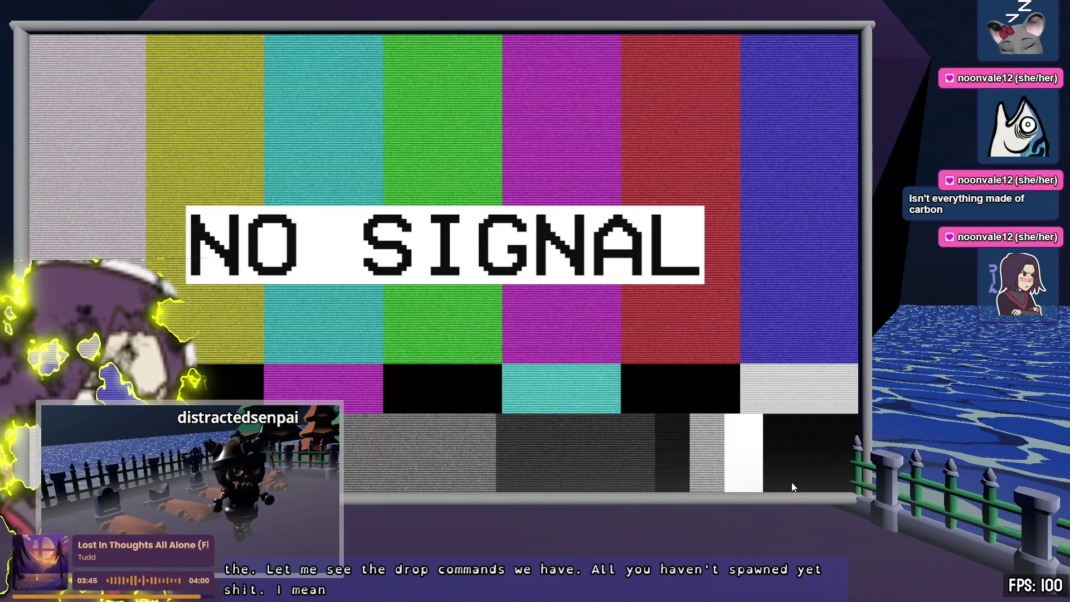
- Walk the cardboard-box avatar away from the NO SIGNAL TV into the graveyard
scroll(791, 479, "down", 5)
key("w")
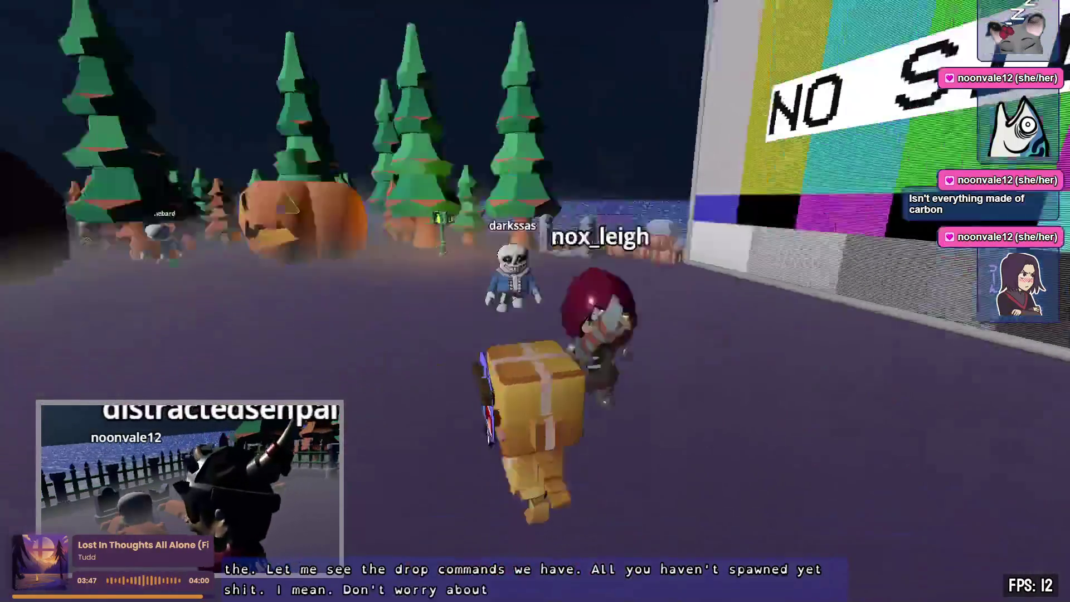
key("a")
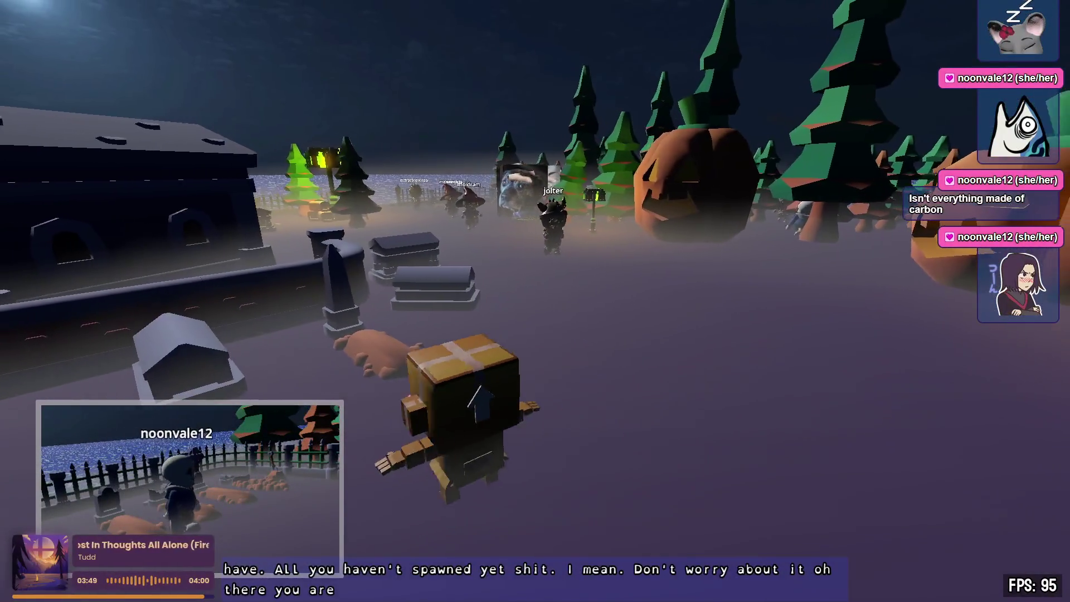
key("w")
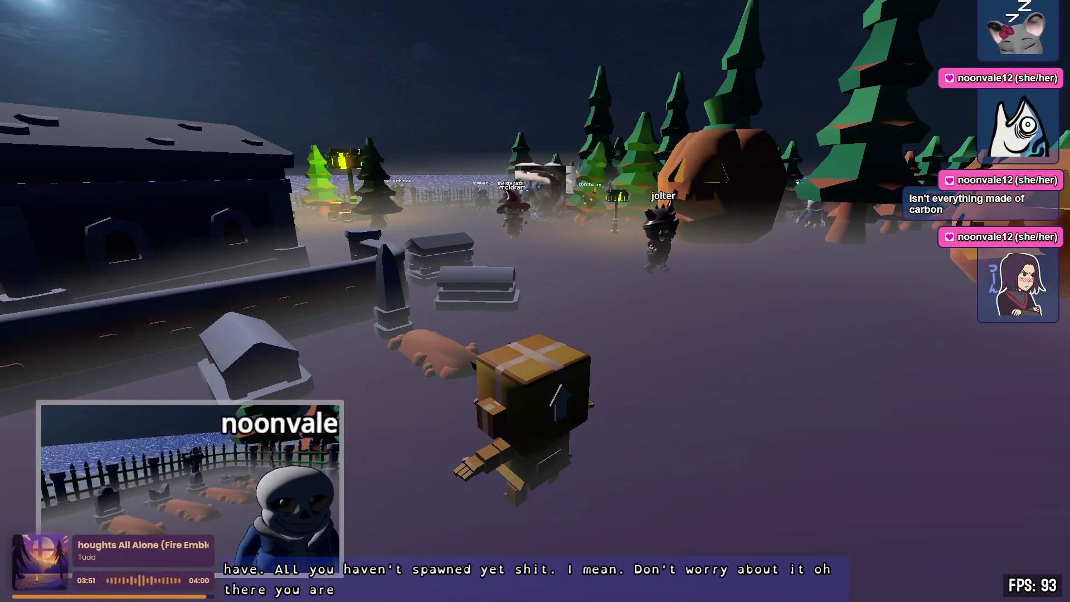